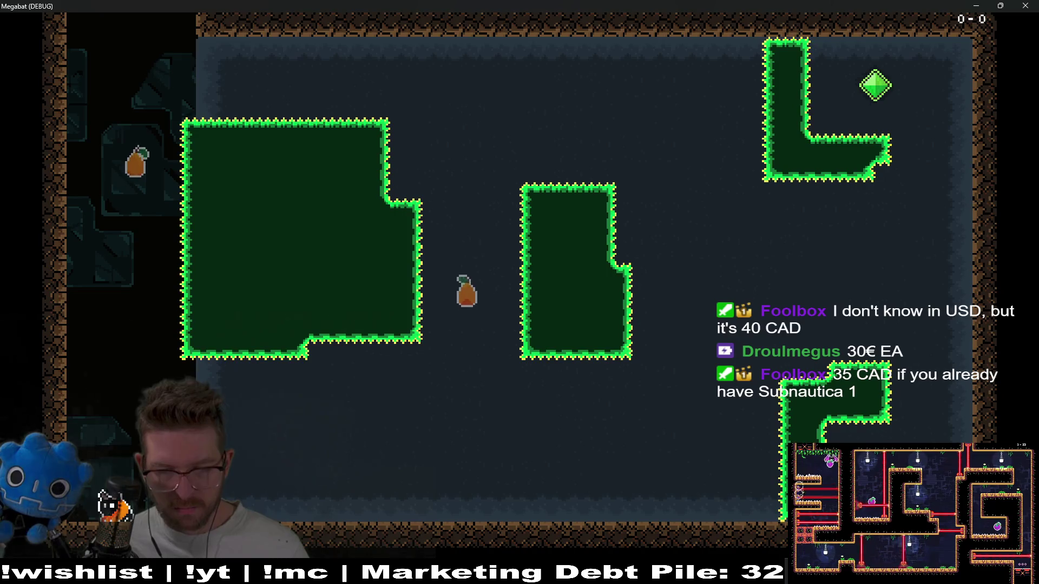
Switch to Steam, search the store for 'subna' and open the Subnautica 2 page.
{"action": "key", "text": "alt+Tab"}
{"action": "left_click", "coordinate": [86, 33]}
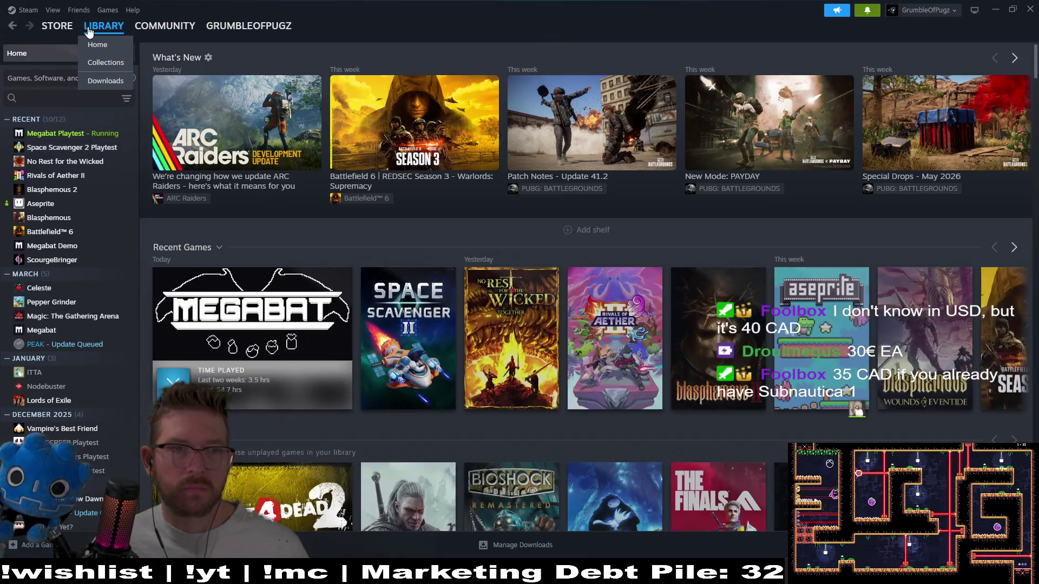
{"action": "left_click", "coordinate": [56, 26]}
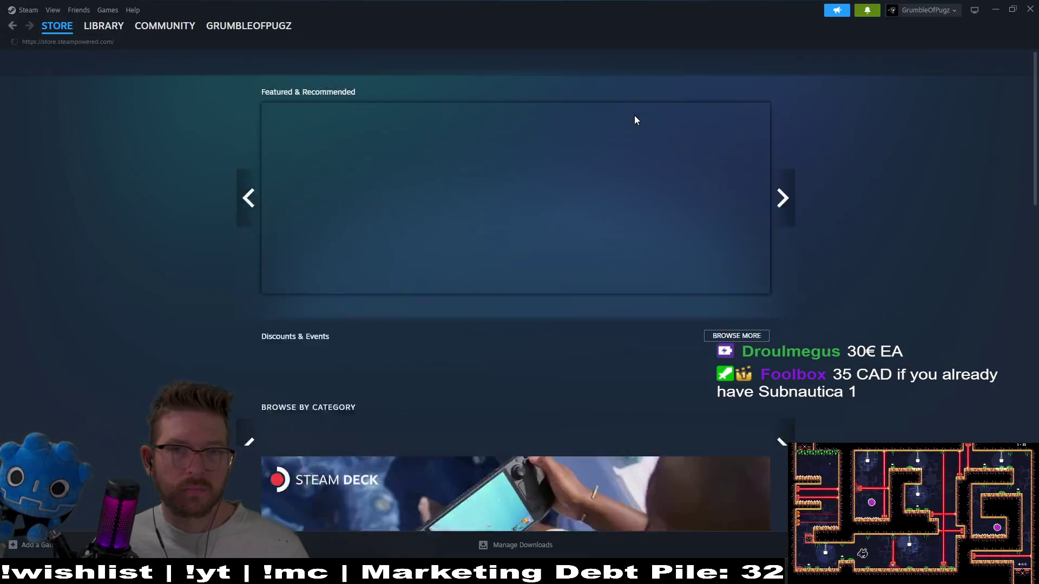
{"action": "left_click", "coordinate": [626, 64]}
{"action": "type", "text": "subna"}
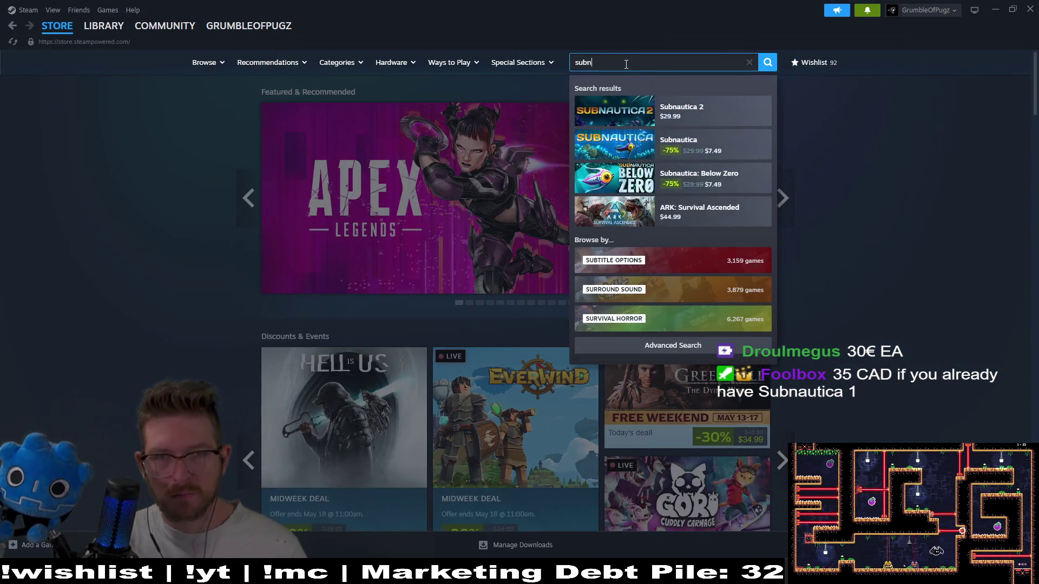
{"action": "left_click", "coordinate": [700, 119]}
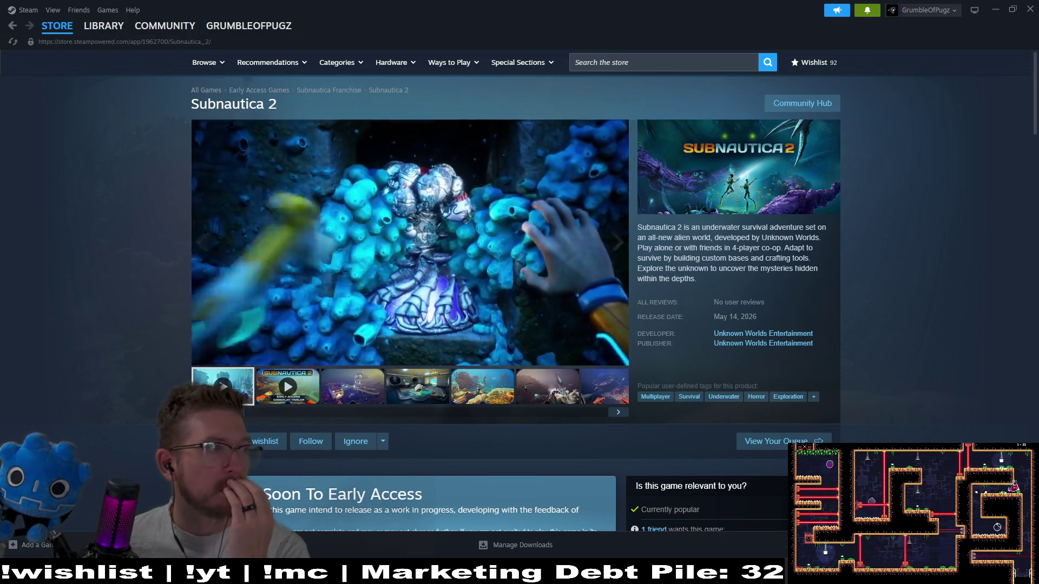
Pause the Subnautica 2 trailer and return to the Steam library.
{"action": "mouse_move", "coordinate": [233, 355]}
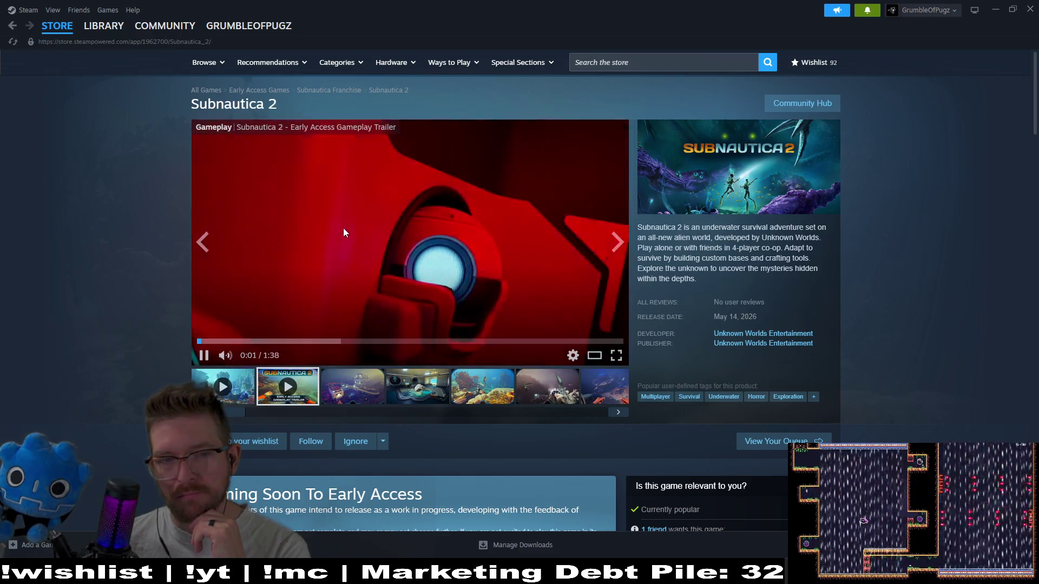
{"action": "left_click", "coordinate": [343, 228]}
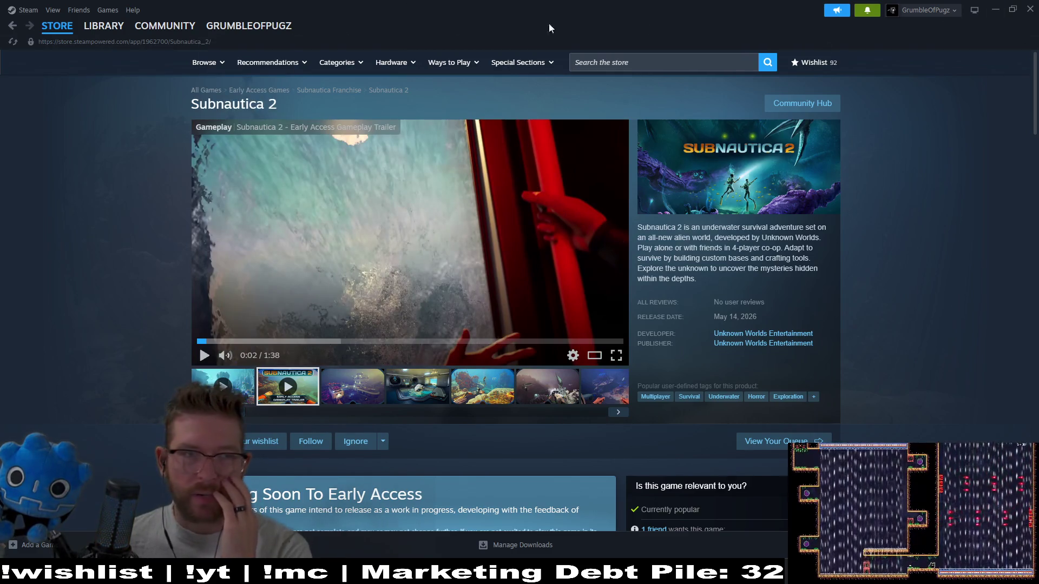
{"action": "left_click", "coordinate": [106, 26]}
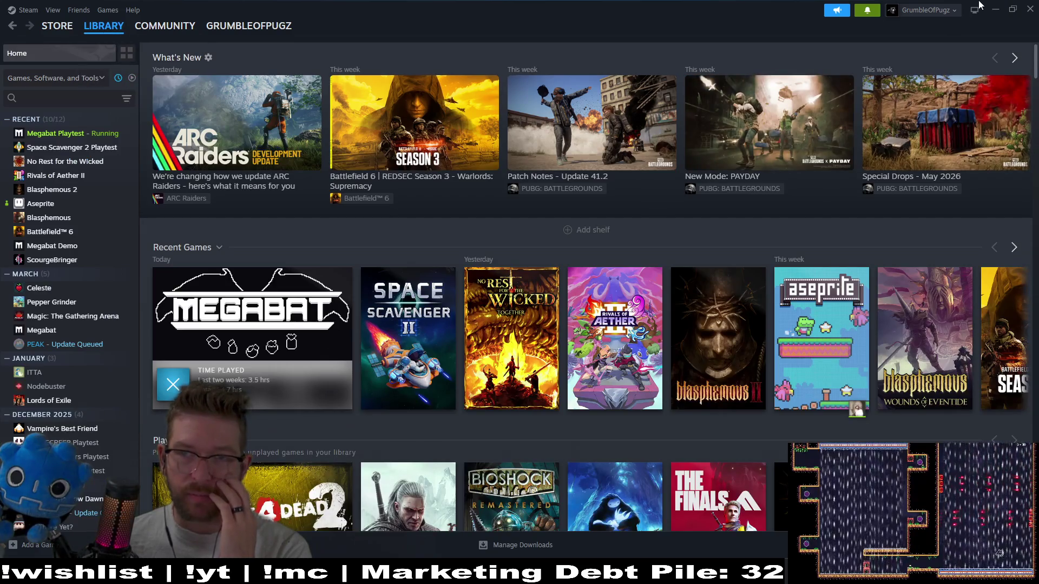
Minimize Steam and close the running Megabat game to get back to Godot.
{"action": "left_click", "coordinate": [996, 10]}
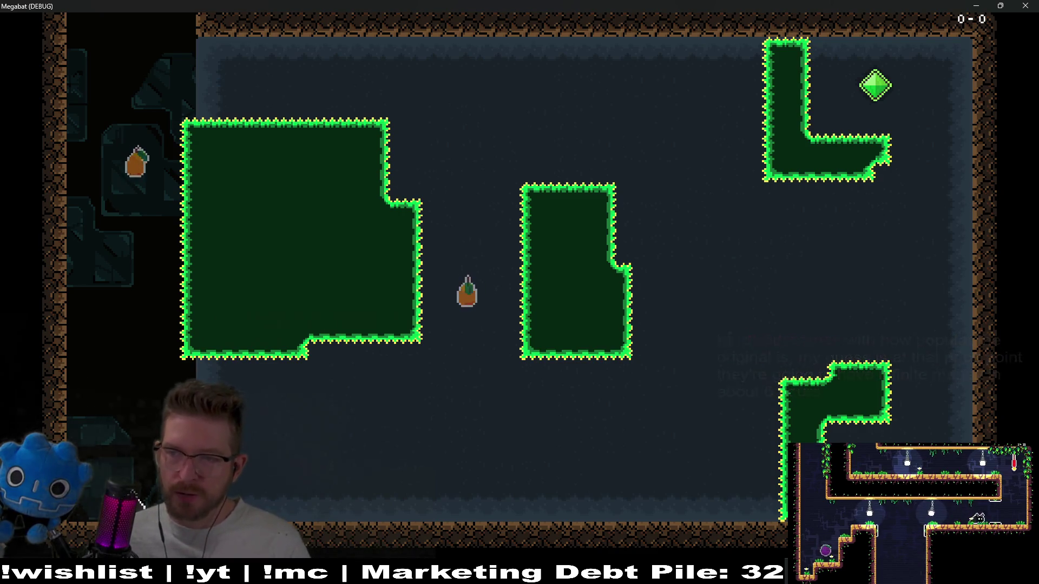
{"action": "left_click", "coordinate": [1021, 6]}
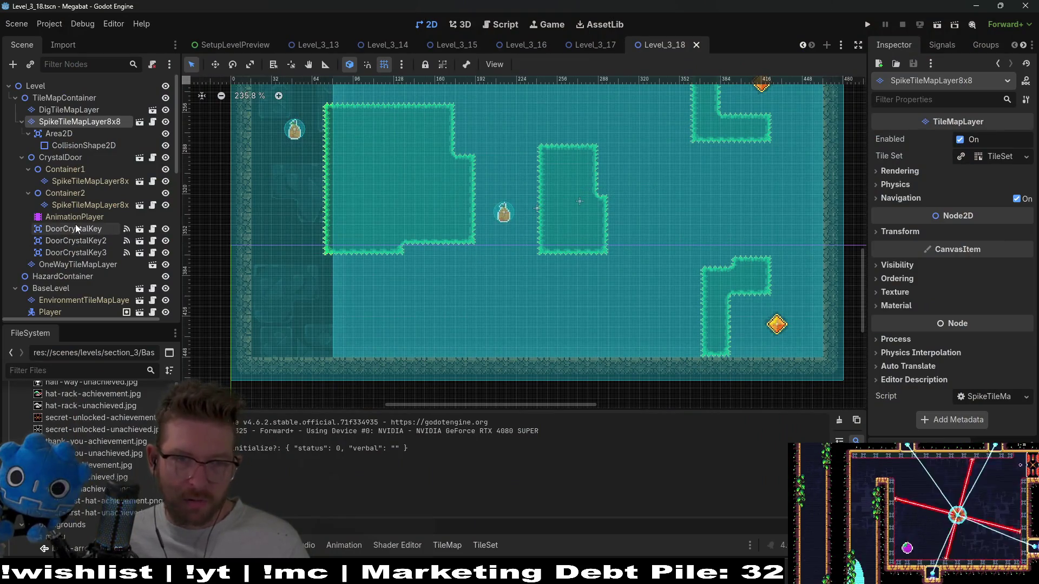
On SpikeTileMapLayer8x8, paint spike terrain down the left wall, the step beside it, and the floor.
{"action": "left_click", "coordinate": [86, 122]}
{"action": "left_click", "coordinate": [298, 430]}
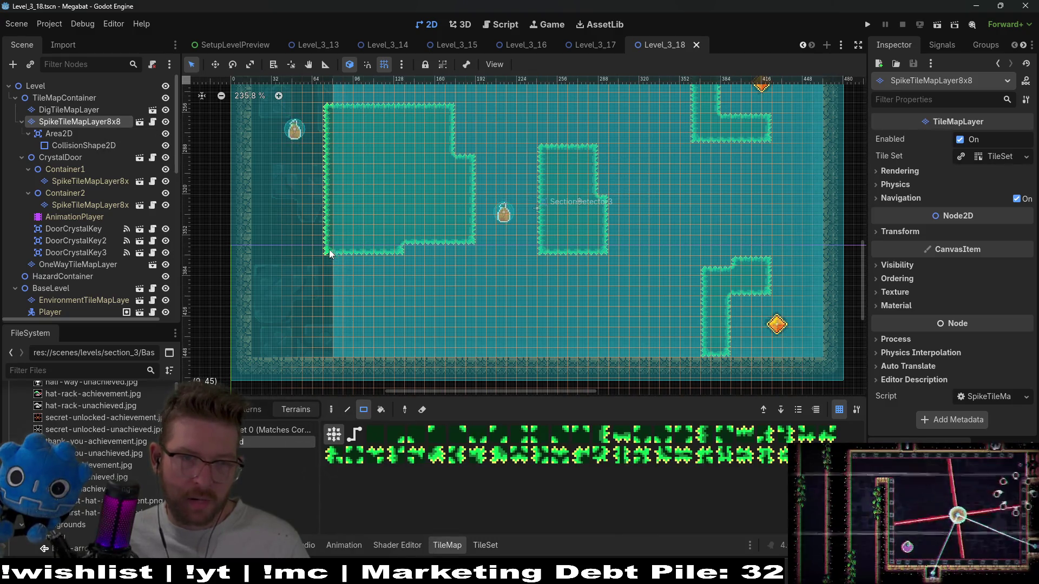
{"action": "left_click_drag", "start_coordinate": [329, 250], "coordinate": [342, 355]}
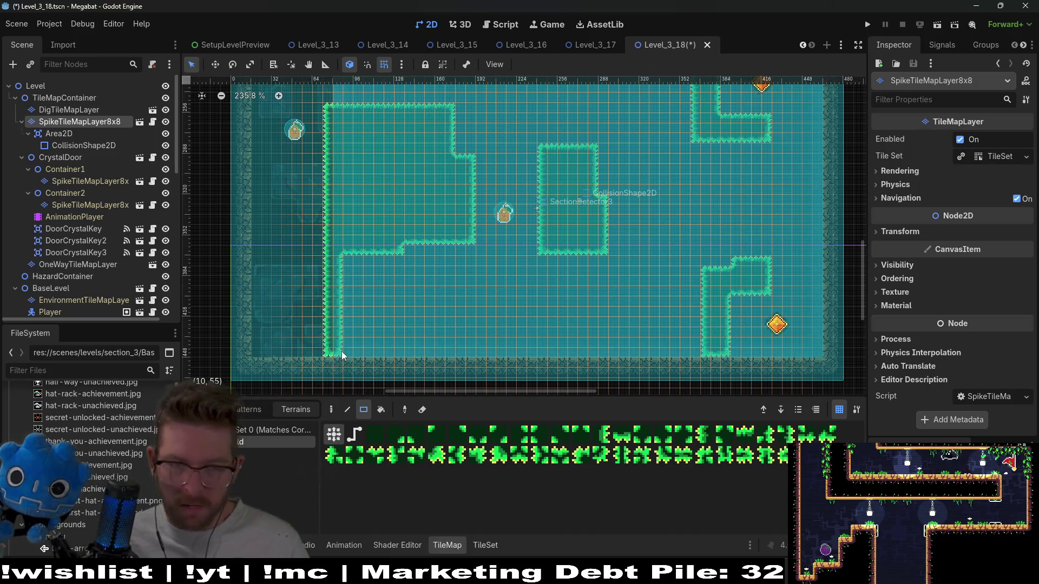
{"action": "scroll", "coordinate": [360, 295], "scroll_direction": "up", "scroll_amount": 2}
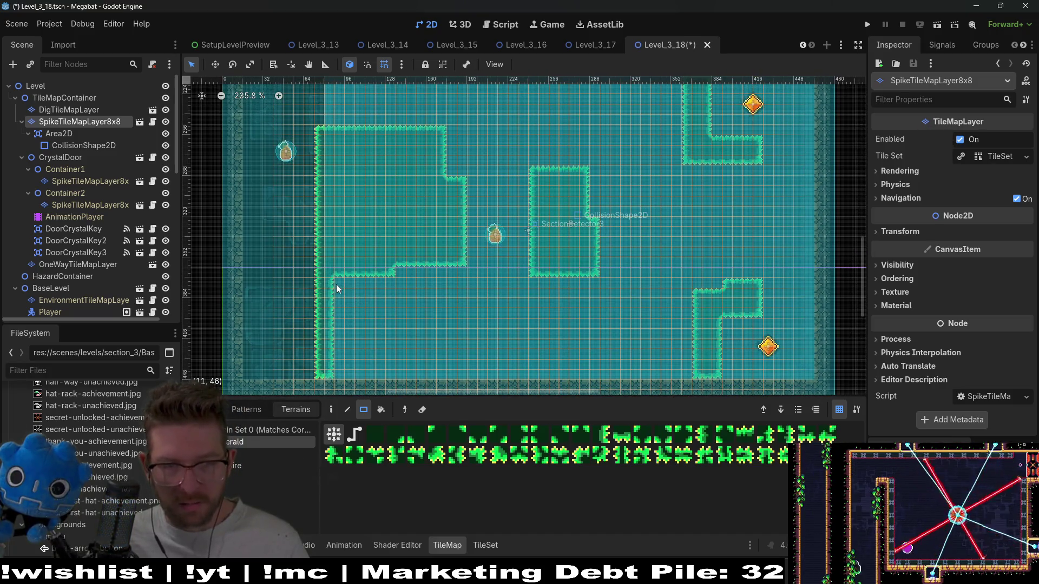
{"action": "left_click_drag", "start_coordinate": [358, 270], "coordinate": [358, 271]}
{"action": "left_click_drag", "start_coordinate": [320, 378], "coordinate": [349, 379]}
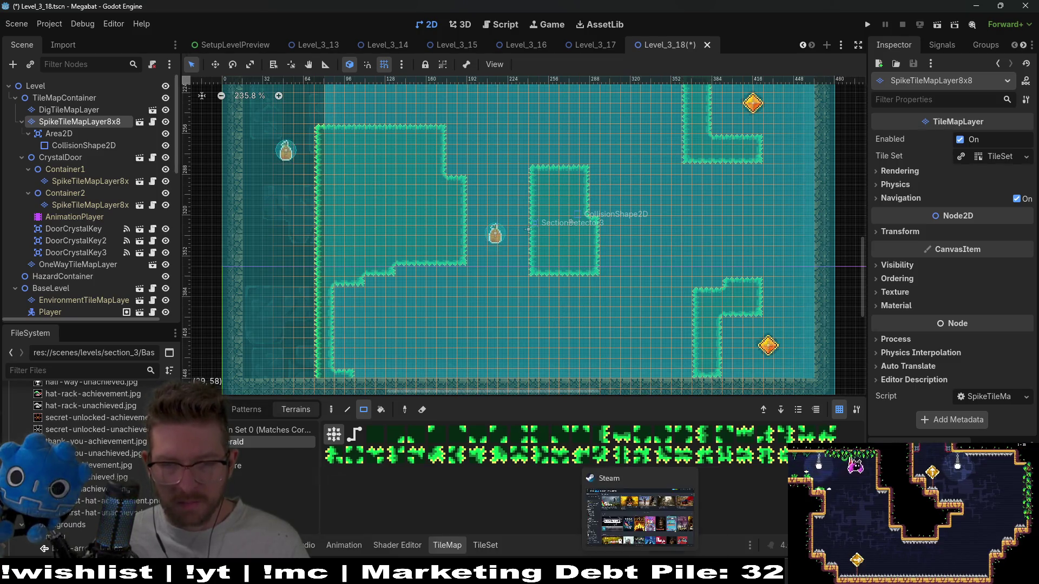
Bring Steam back to the front on its store page.
{"action": "left_click", "coordinate": [664, 513]}
{"action": "mouse_move", "coordinate": [96, 27]}
{"action": "left_click", "coordinate": [56, 26]}
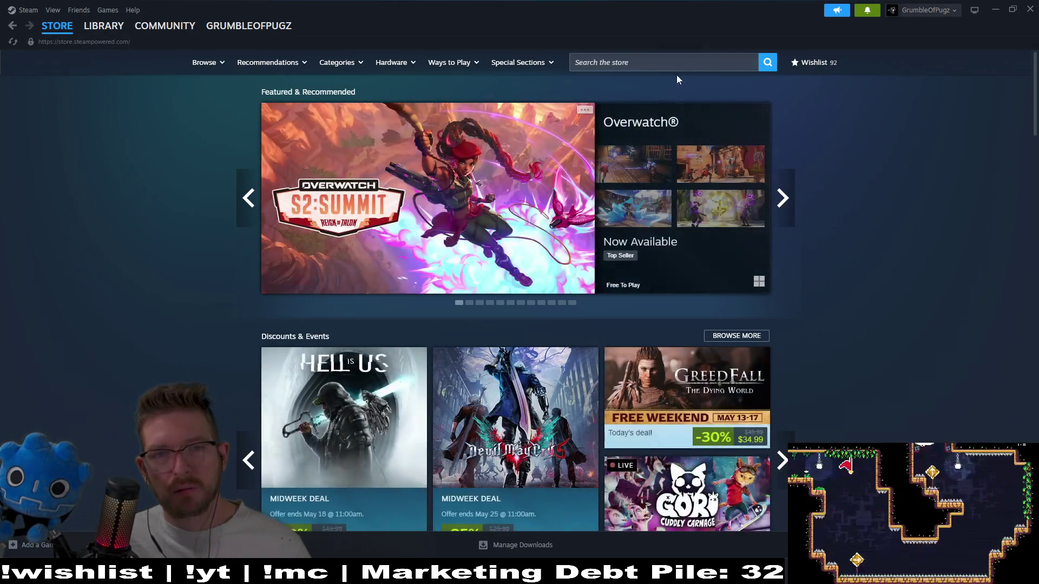
Search the Steam store for 'subn', return to the library, and minimize Steam.
{"action": "left_click", "coordinate": [648, 61]}
{"action": "type", "text": "subn"}
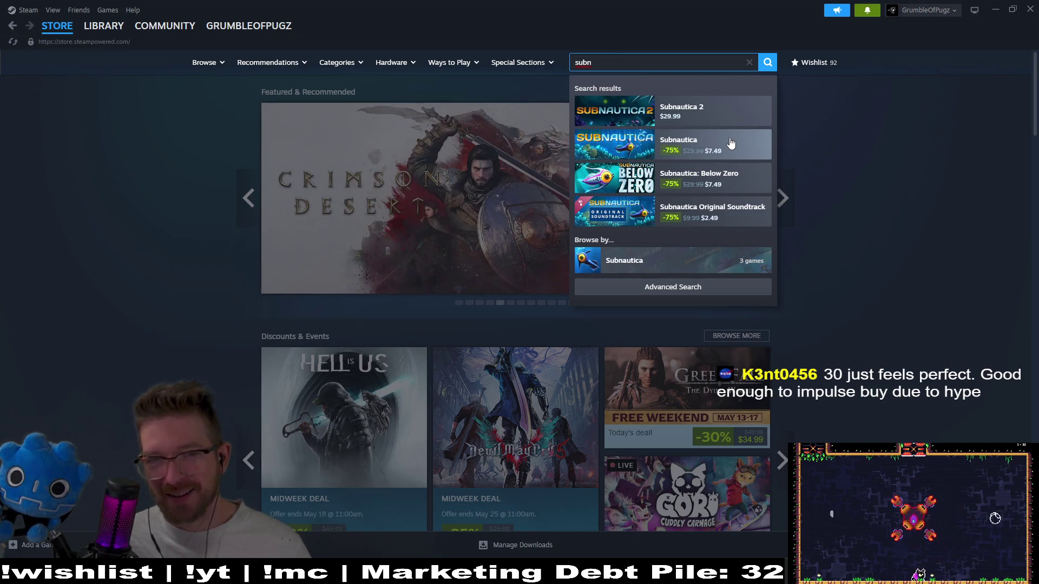
{"action": "left_click", "coordinate": [913, 156]}
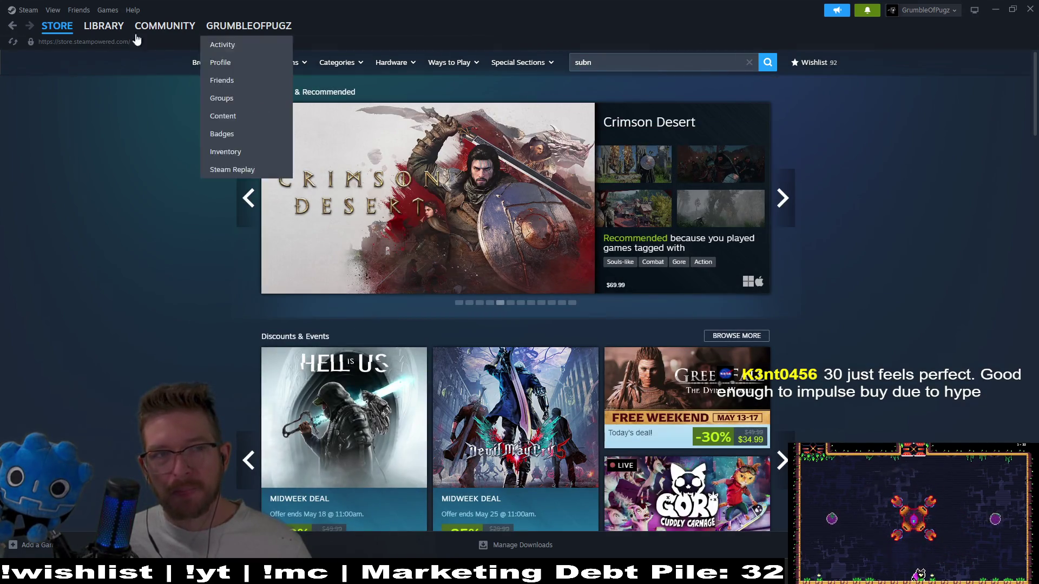
{"action": "left_click", "coordinate": [103, 25]}
{"action": "left_click", "coordinate": [995, 11]}
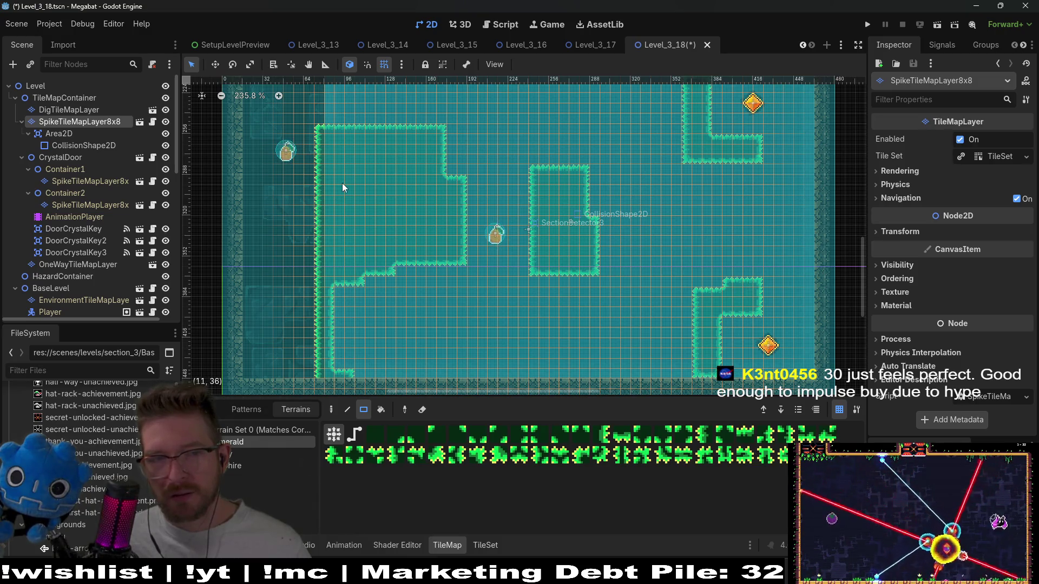
Zoom to the upper room and check the DigTileMapLayer Sand terrain and the spike layer's CollisionShape2D.
{"action": "scroll", "coordinate": [459, 204], "scroll_direction": "up", "scroll_amount": 2}
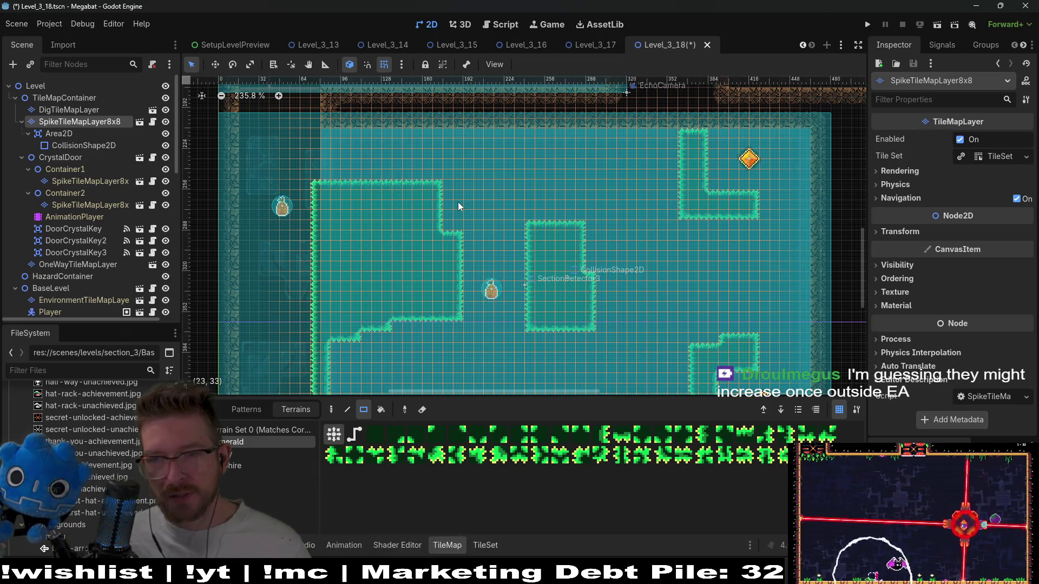
{"action": "scroll", "coordinate": [458, 206], "scroll_direction": "down", "scroll_amount": 3}
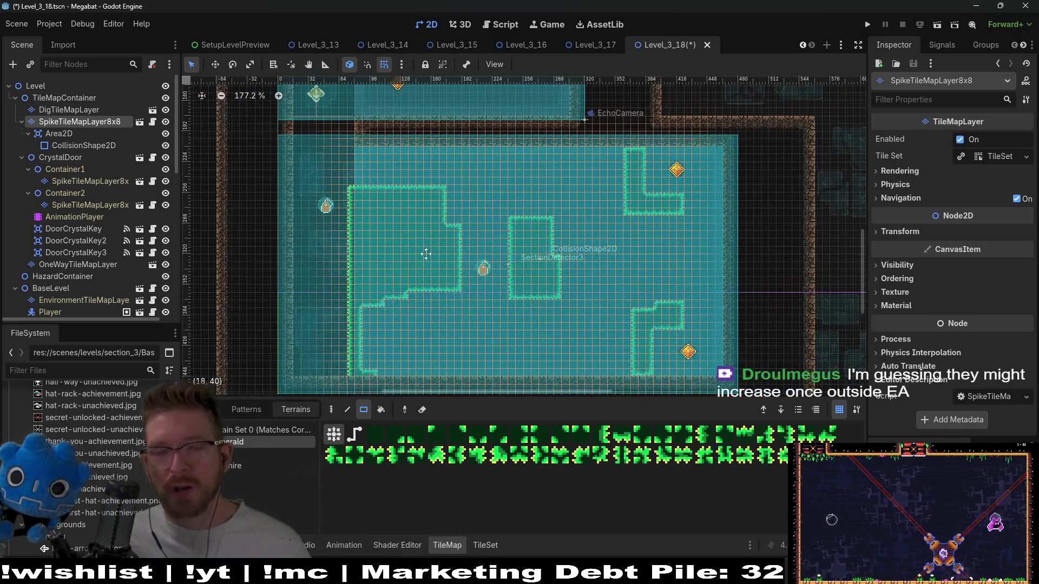
{"action": "scroll", "coordinate": [416, 194], "scroll_direction": "up", "scroll_amount": 5}
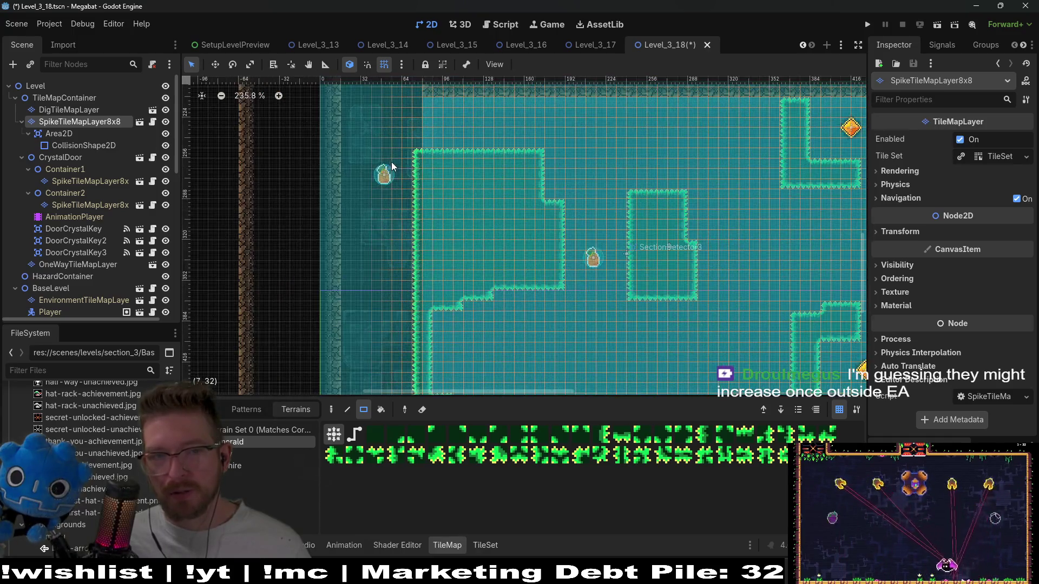
{"action": "left_click", "coordinate": [68, 110]}
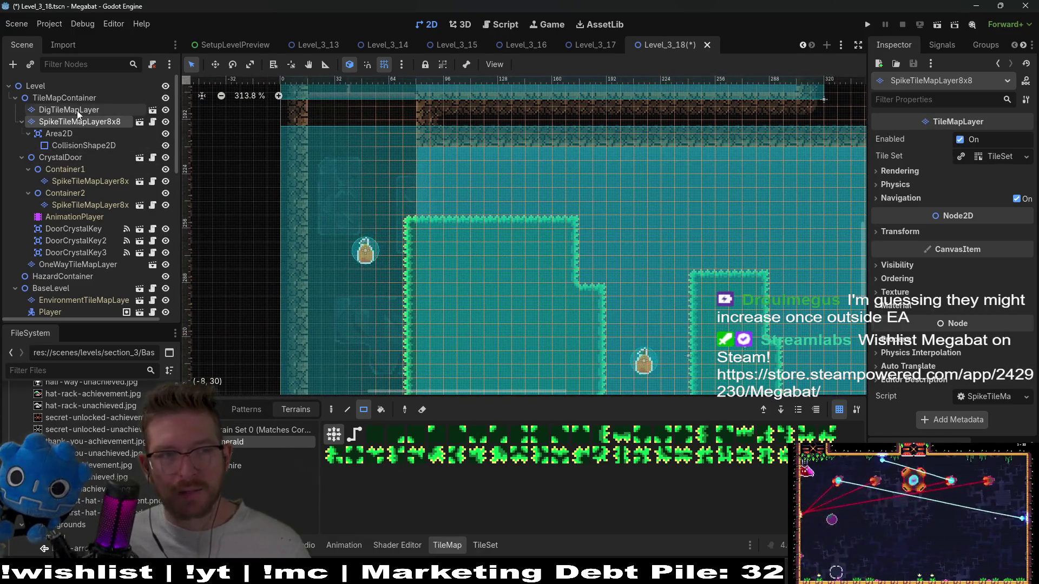
{"action": "left_click", "coordinate": [249, 442]}
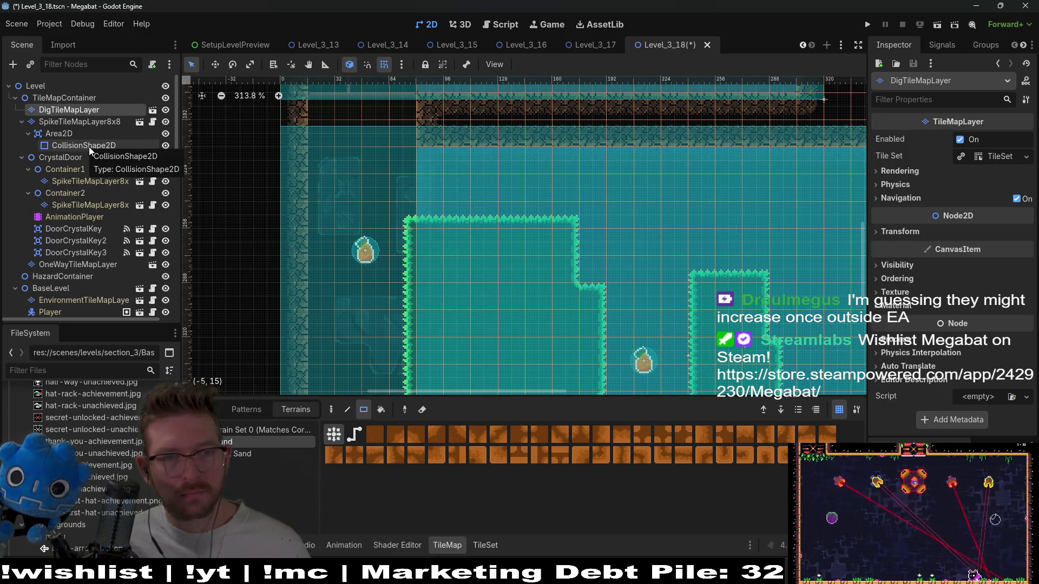
{"action": "left_click", "coordinate": [83, 122]}
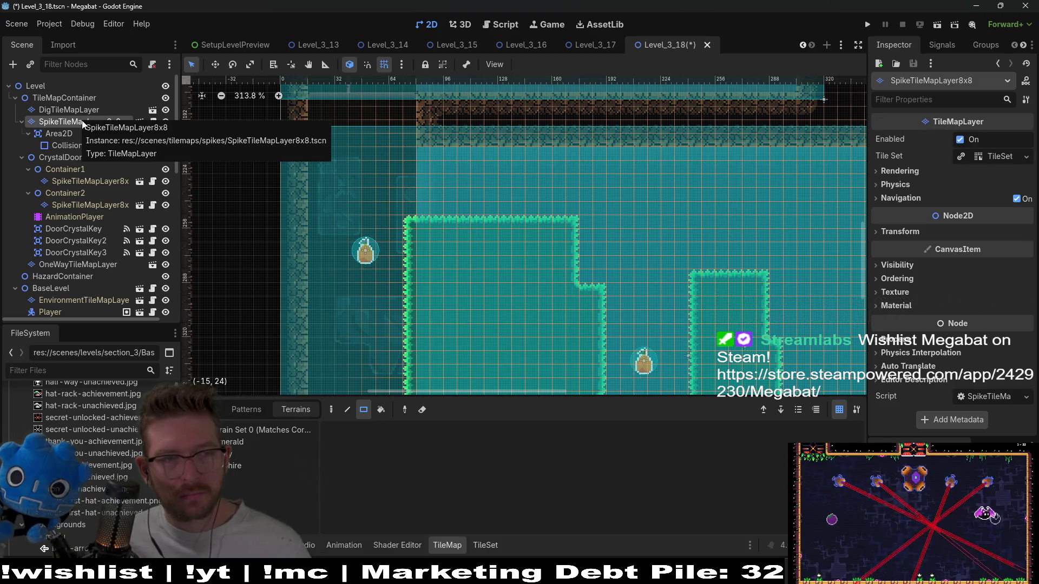
{"action": "left_click", "coordinate": [68, 145]}
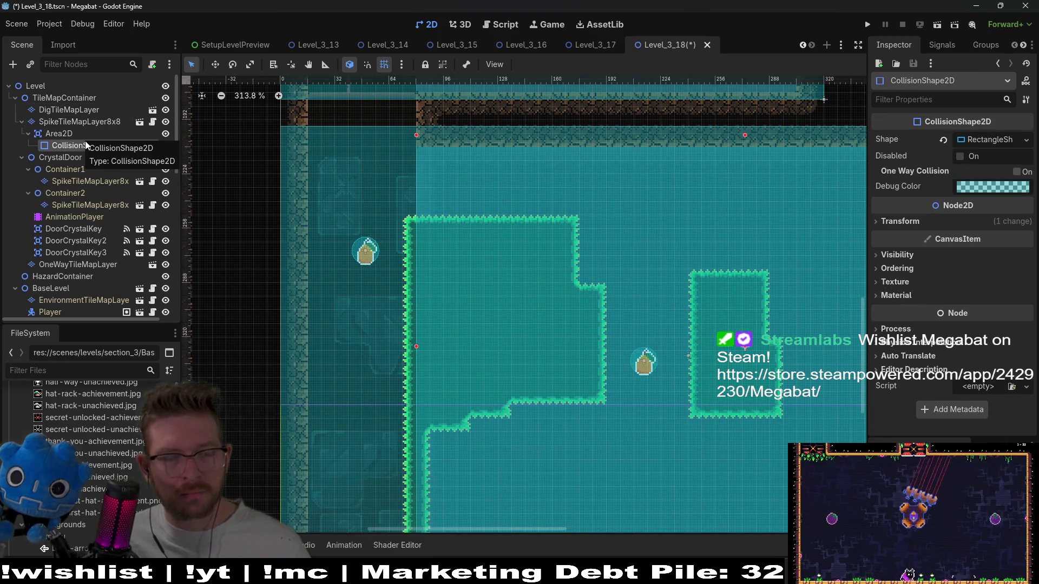
Search 'oneway' in the Add Node dialog, cancel it, and select OneWayTileMapLayer.
{"action": "left_click", "coordinate": [72, 98]}
{"action": "key", "text": "ctrl+a"}
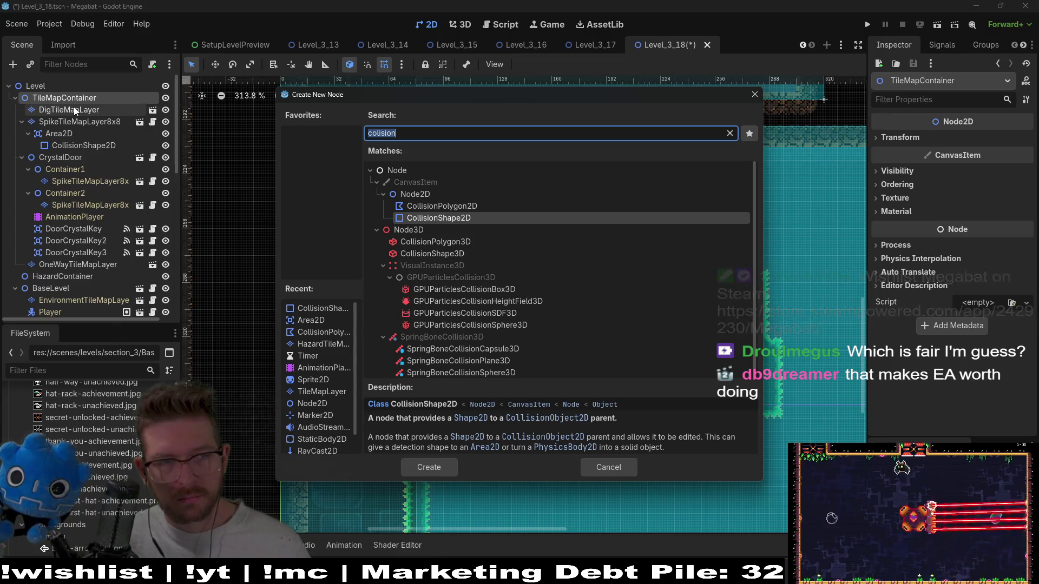
{"action": "type", "text": "oneway"}
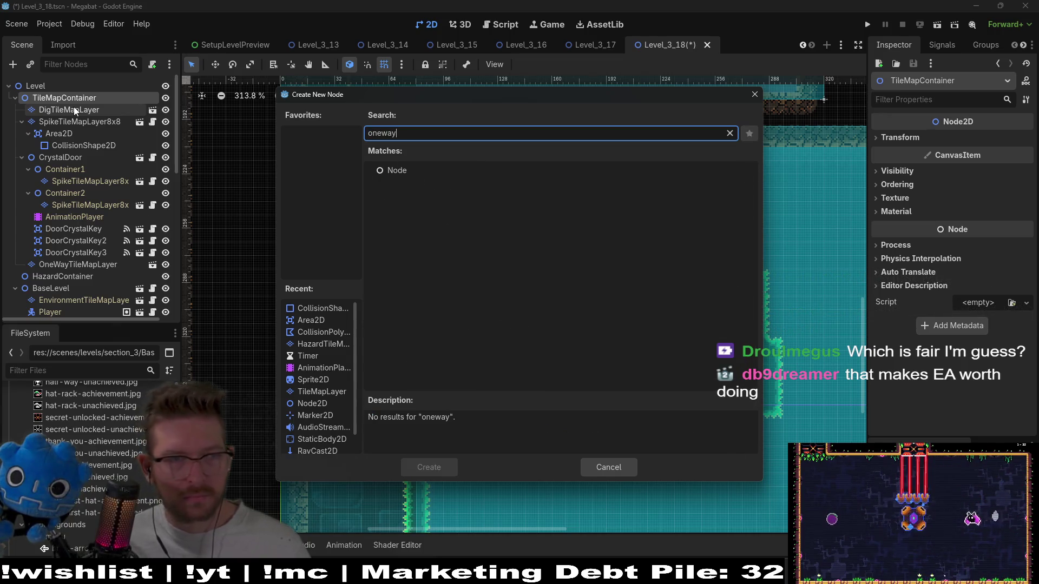
{"action": "key", "text": "Escape"}
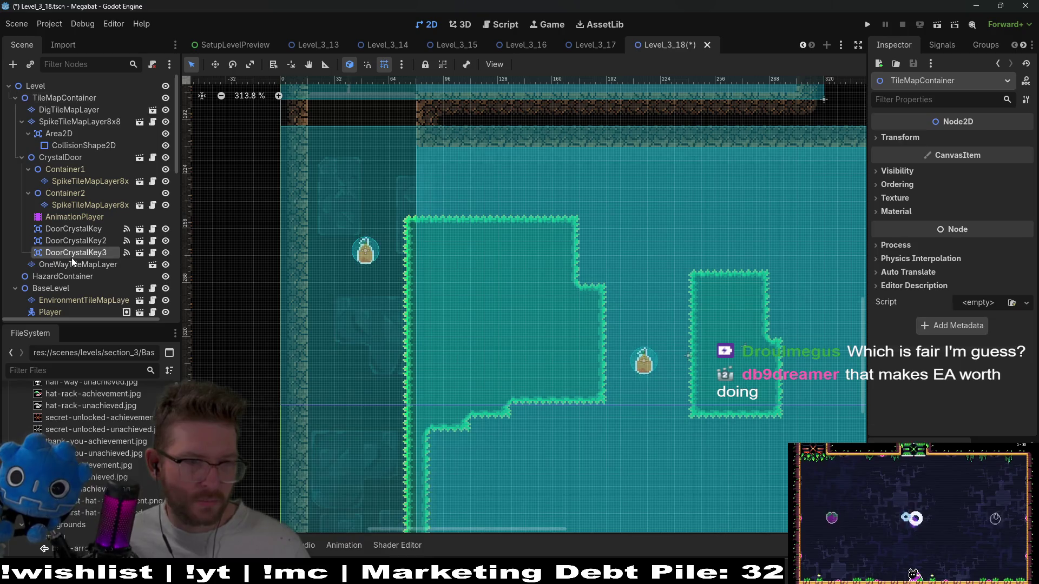
{"action": "left_click", "coordinate": [70, 264]}
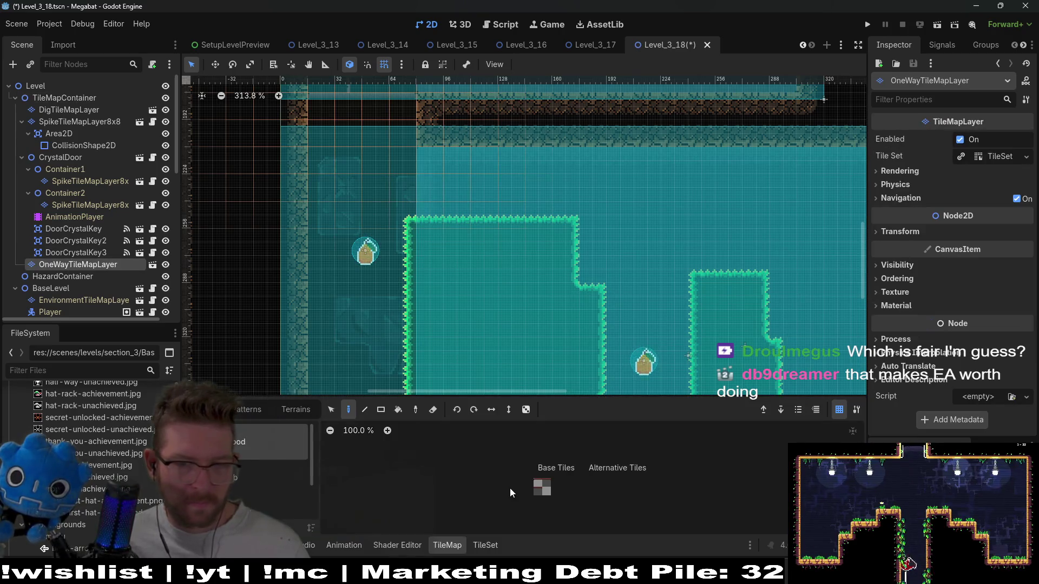
Place two one-way platform tiles side by side in the upper room.
{"action": "left_click", "coordinate": [538, 488]}
{"action": "left_click", "coordinate": [324, 219]}
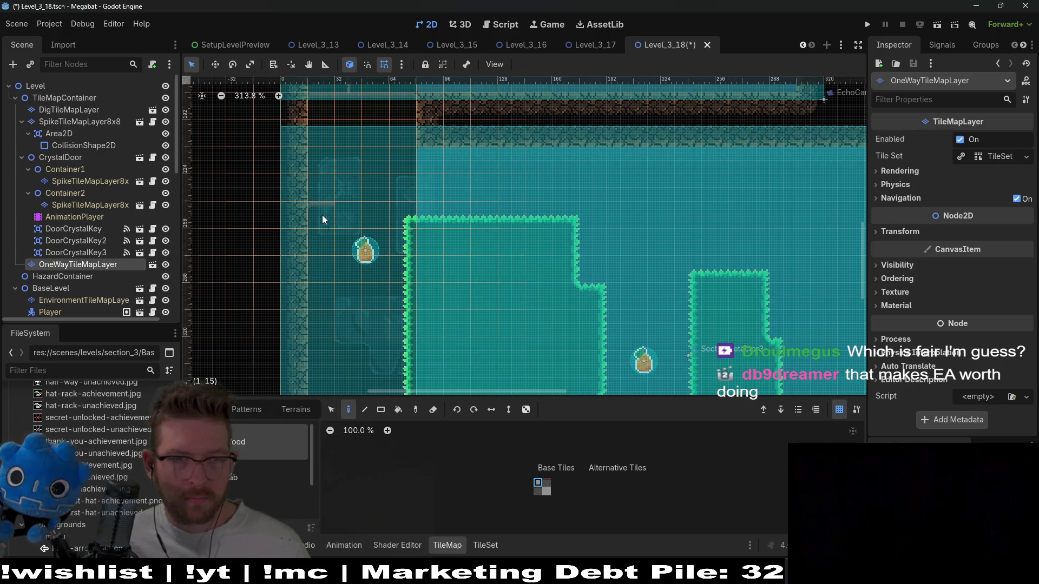
{"action": "left_click", "coordinate": [405, 216]}
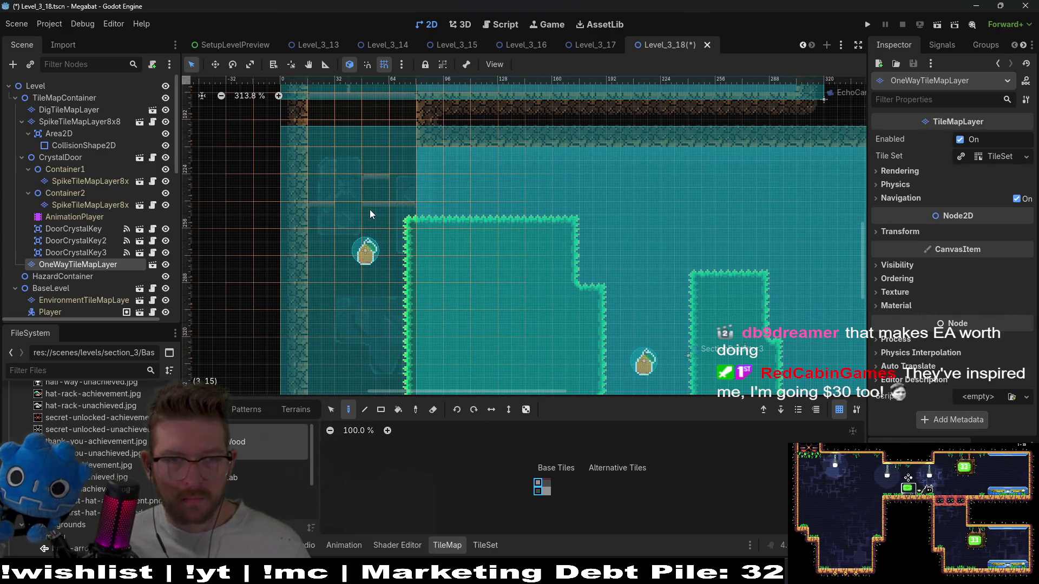
{"action": "left_click", "coordinate": [541, 488]}
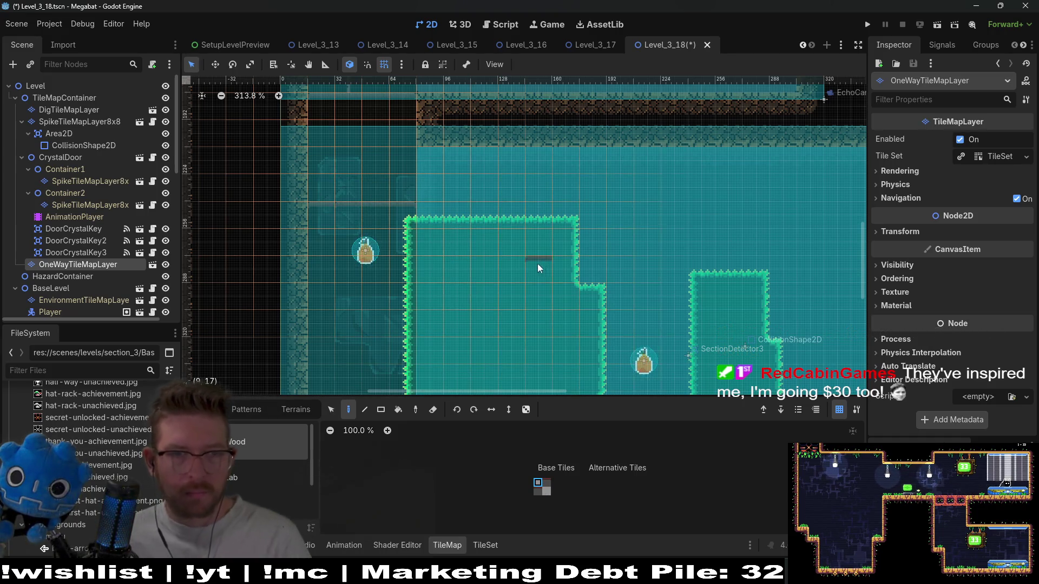
{"action": "scroll", "coordinate": [362, 190], "scroll_direction": "up", "scroll_amount": 4}
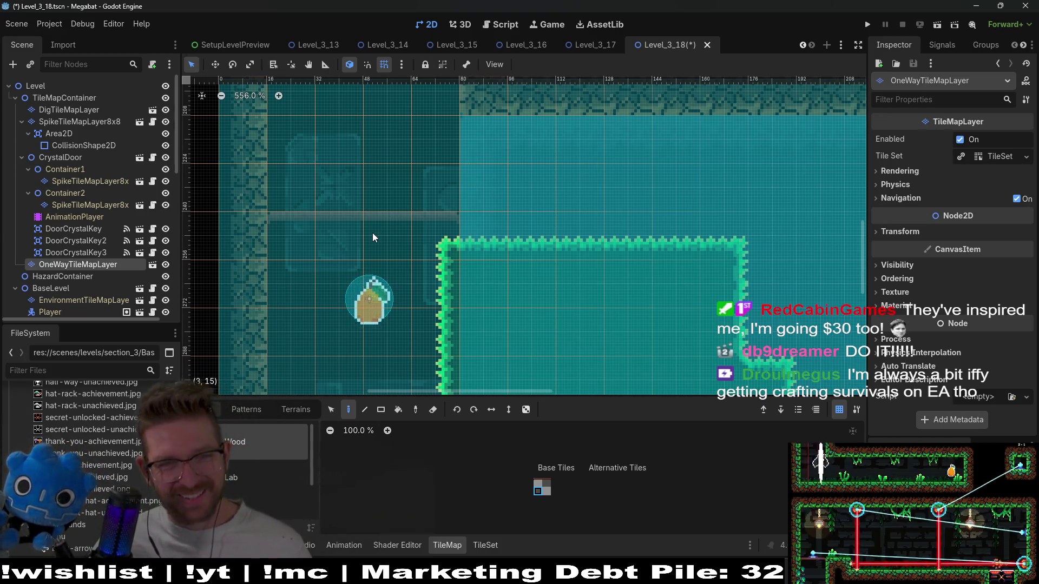
{"action": "scroll", "coordinate": [379, 237], "scroll_direction": "down", "scroll_amount": 3}
{"action": "scroll", "coordinate": [374, 237], "scroll_direction": "up", "scroll_amount": 2}
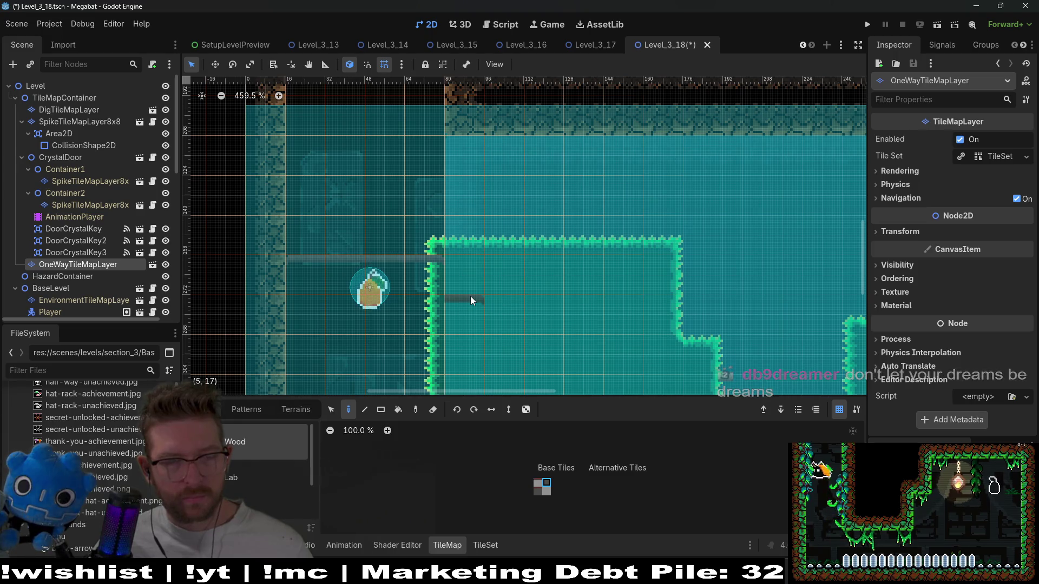
{"action": "left_click_drag", "start_coordinate": [478, 261], "coordinate": [499, 178]}
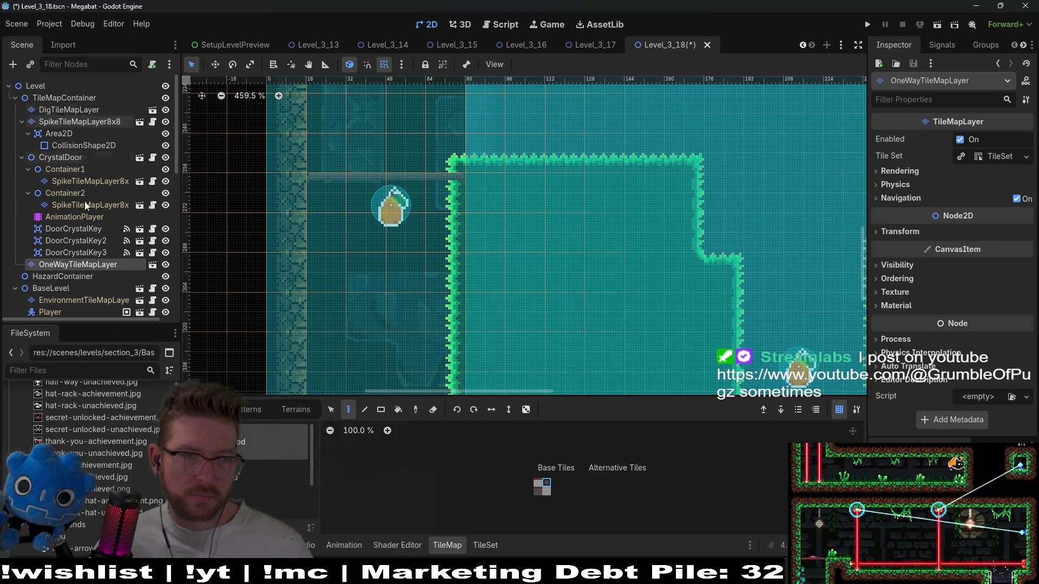
Make OneWayTileMapLayer the first child of TileMapContainer.
{"action": "left_click_drag", "start_coordinate": [78, 264], "coordinate": [64, 108]}
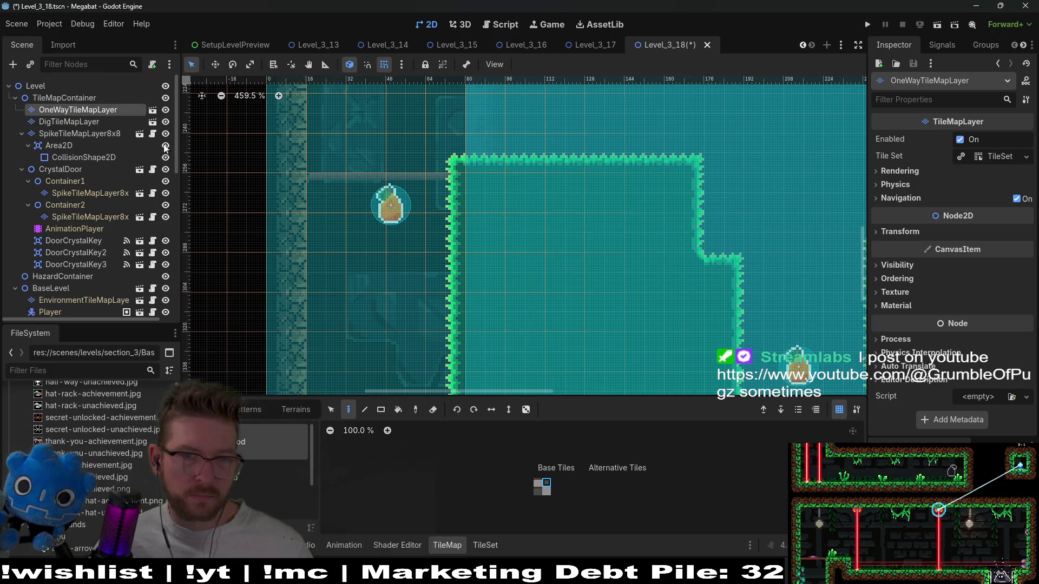
{"action": "scroll", "coordinate": [518, 274], "scroll_direction": "down", "scroll_amount": 4}
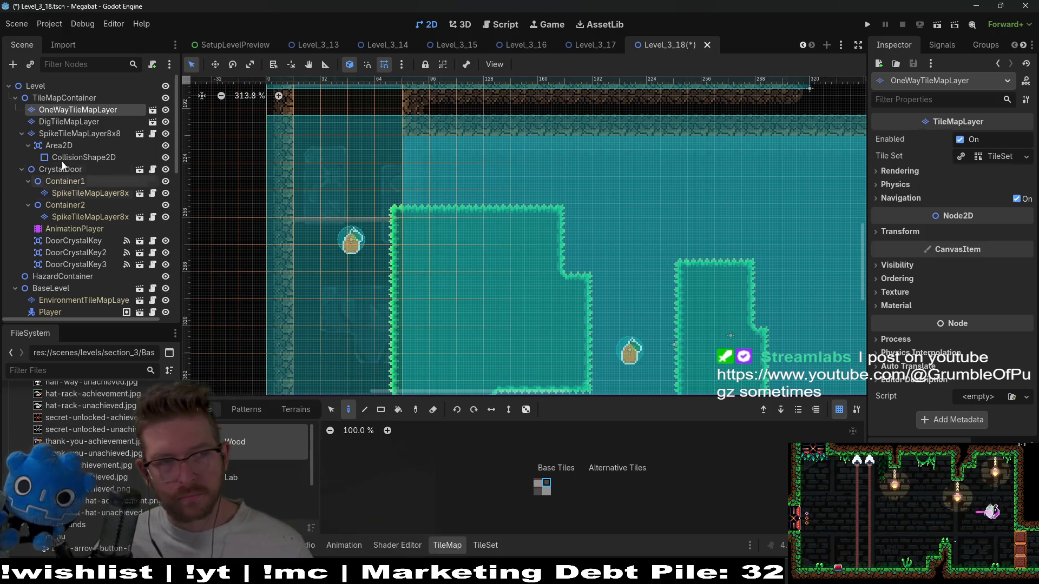
{"action": "scroll", "coordinate": [69, 233], "scroll_direction": "down", "scroll_amount": 5}
{"action": "scroll", "coordinate": [69, 234], "scroll_direction": "down", "scroll_amount": 6}
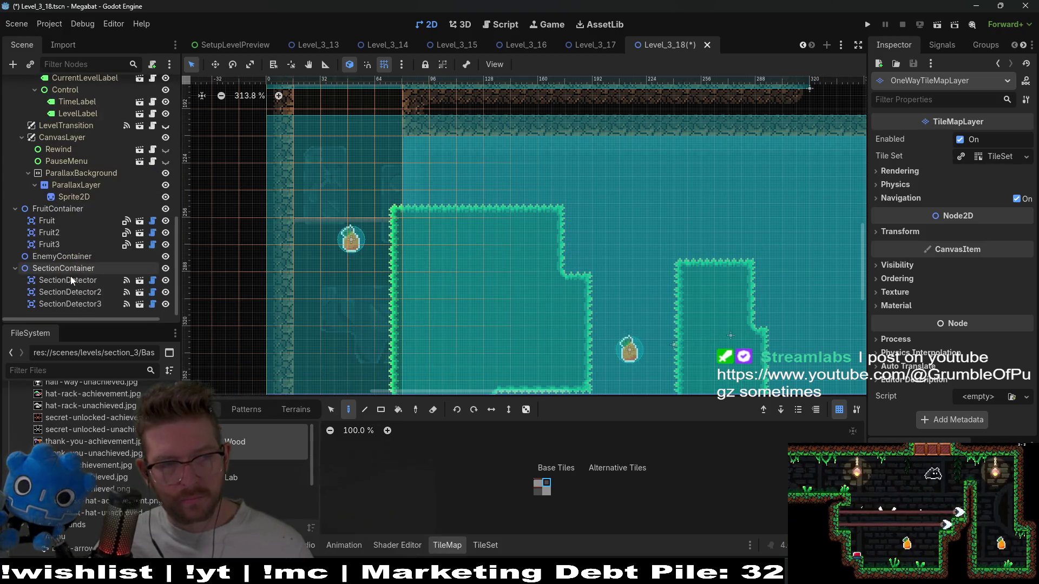
Move Fruit2 lower and to the left, and Fruit3 higher in the room.
{"action": "left_click", "coordinate": [50, 232]}
{"action": "key", "text": "w"}
{"action": "left_click_drag", "start_coordinate": [336, 268], "coordinate": [332, 301]}
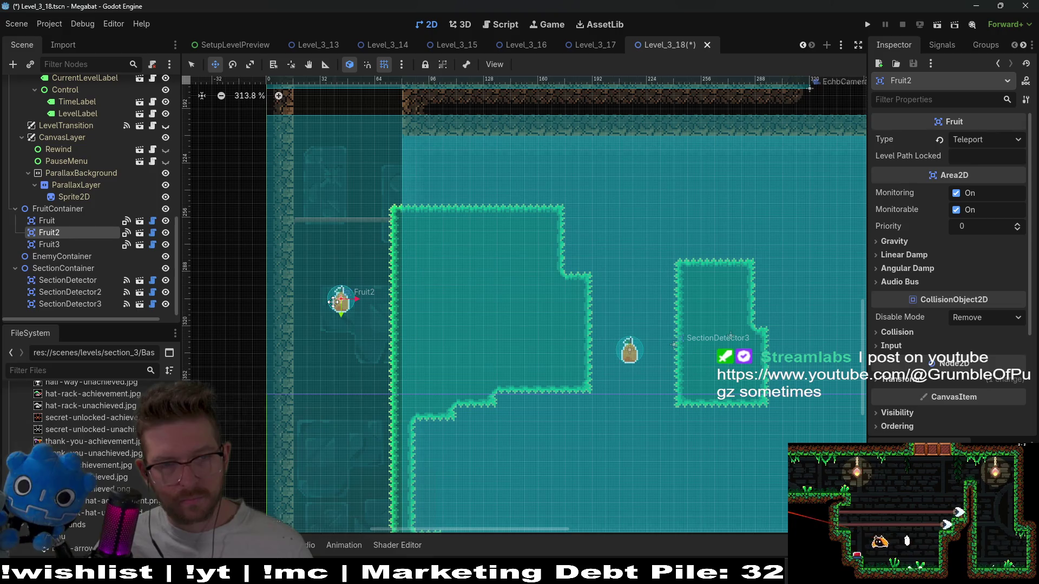
{"action": "scroll", "coordinate": [596, 342], "scroll_direction": "down", "scroll_amount": 2}
{"action": "scroll", "coordinate": [594, 297], "scroll_direction": "right", "scroll_amount": 2}
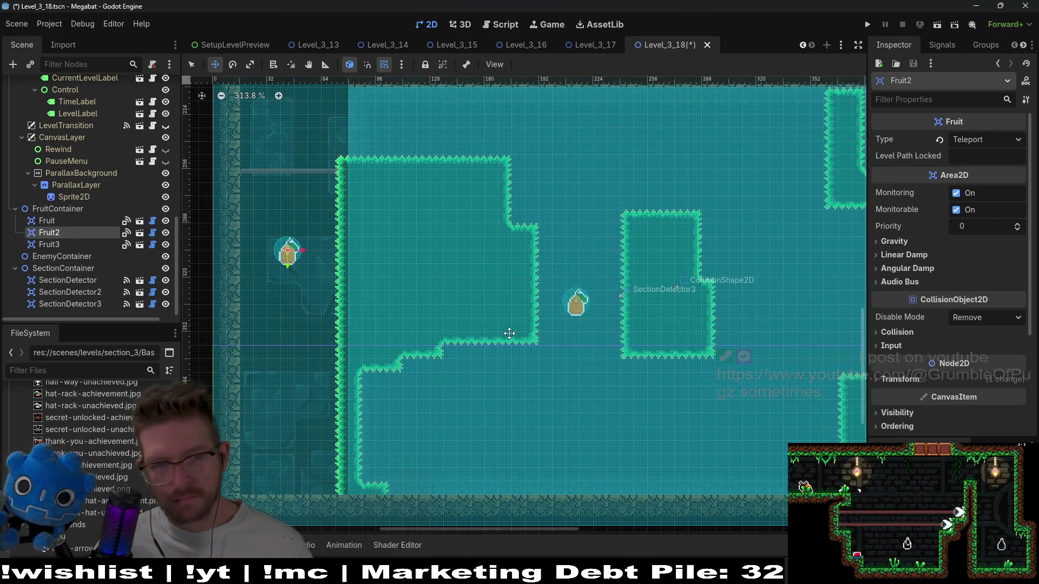
{"action": "left_click", "coordinate": [64, 244]}
{"action": "mouse_move", "coordinate": [575, 303]}
{"action": "left_mouse_down"}
{"action": "mouse_move", "coordinate": [572, 260]}
{"action": "mouse_move", "coordinate": [579, 267]}
{"action": "mouse_move", "coordinate": [561, 292]}
{"action": "mouse_move", "coordinate": [425, 419]}
{"action": "left_mouse_up"}
{"action": "scroll", "coordinate": [572, 344], "scroll_direction": "down", "scroll_amount": 1}
{"action": "scroll", "coordinate": [572, 344], "scroll_direction": "left", "scroll_amount": 1}
Duplicate Fruit3 into a new Fruit4 pickup and save and launch the game.
{"action": "scroll", "coordinate": [573, 344], "scroll_direction": "down", "scroll_amount": 1}
{"action": "key", "text": "ctrl+d"}
{"action": "scroll", "coordinate": [504, 360], "scroll_direction": "down", "scroll_amount": 3}
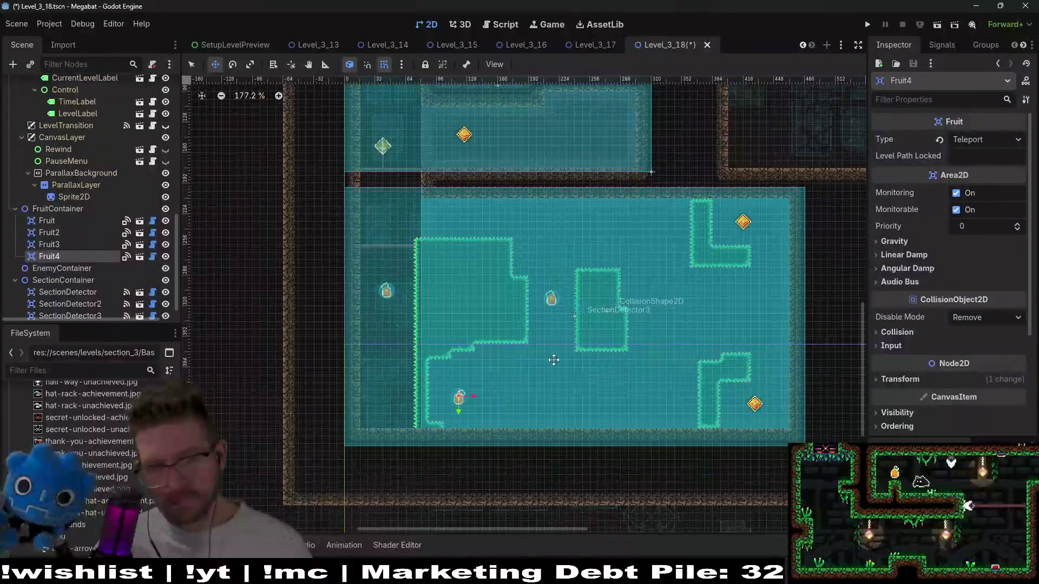
{"action": "left_click", "coordinate": [936, 24]}
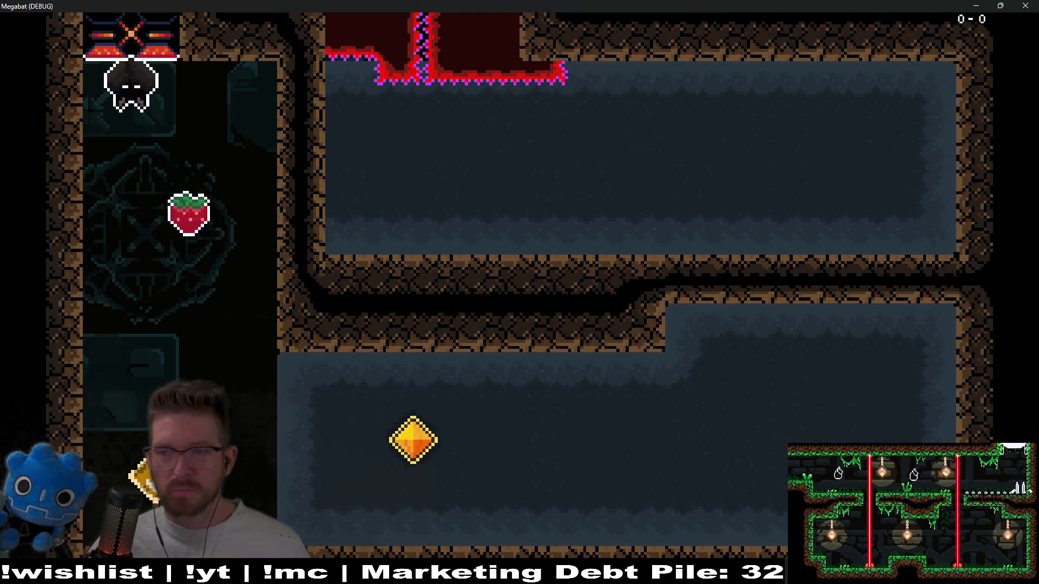
Drop the bat, collect the strawberry, dash across the top, and dive into the next room.
{"action": "key", "text": "Down"}
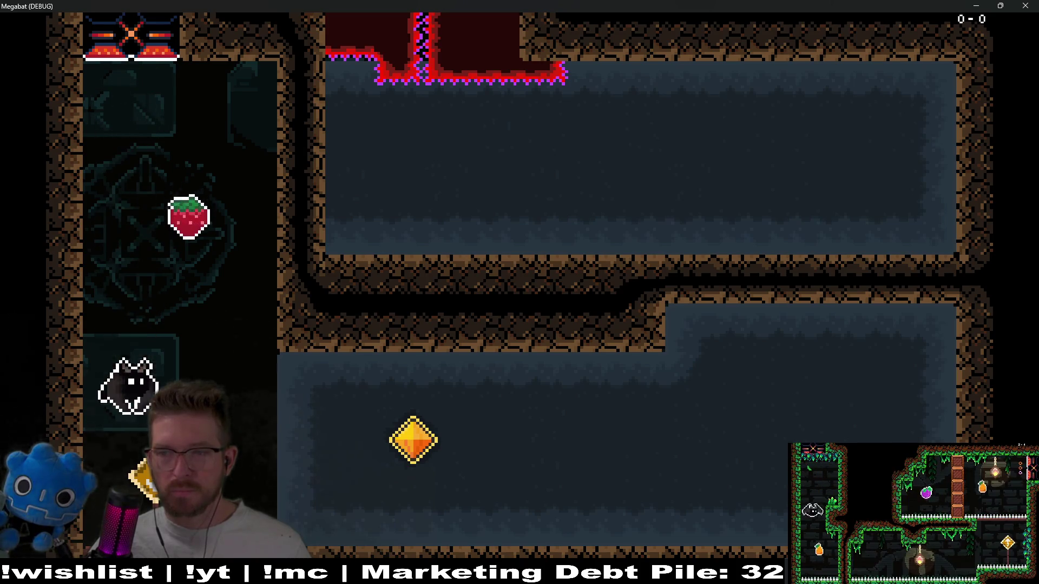
{"action": "key", "text": "Up"}
{"action": "key", "text": "Right"}
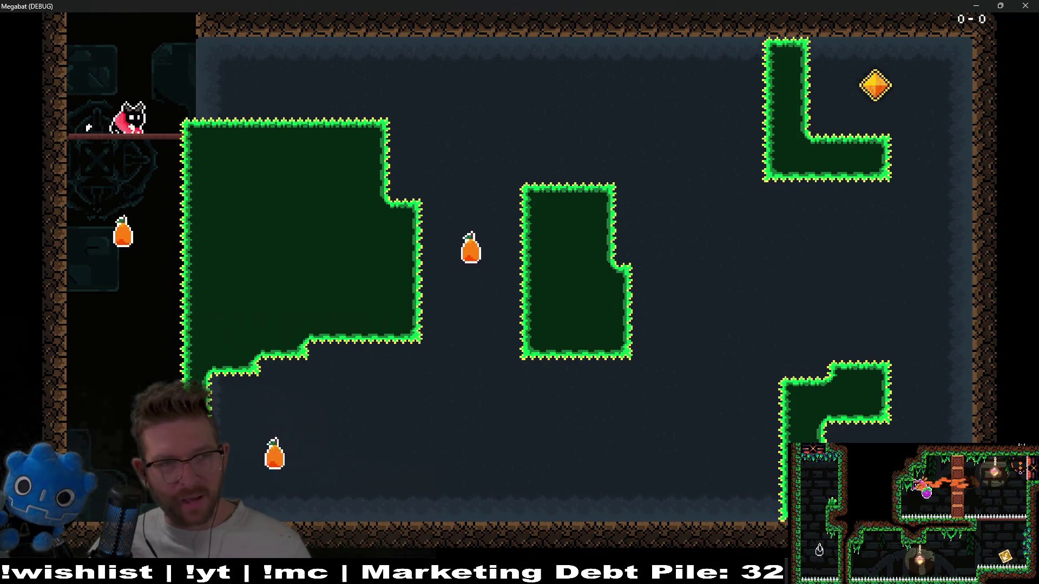
{"action": "key", "text": "Up"}
{"action": "key", "text": "Right"}
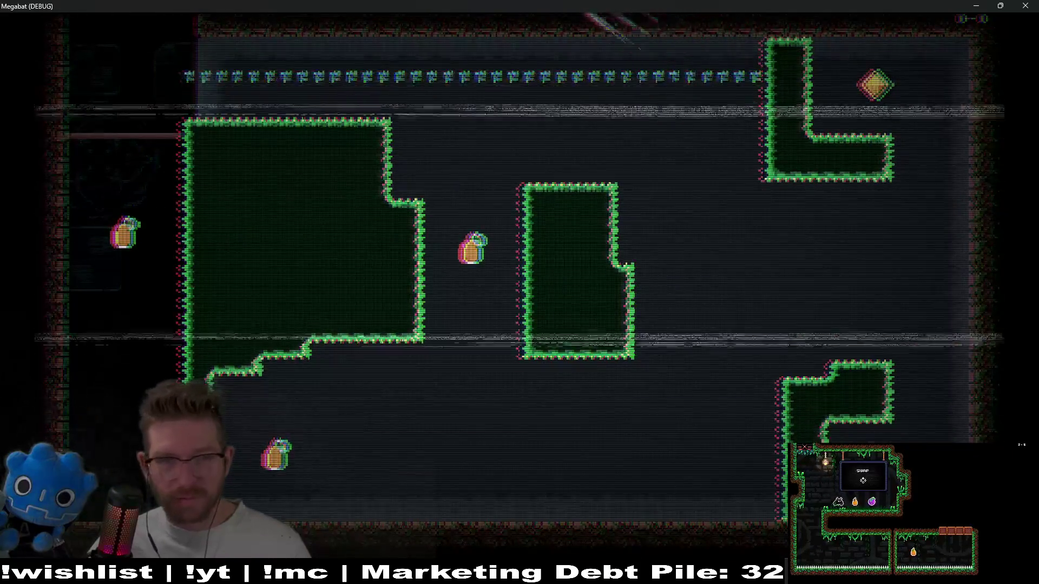
{"action": "key", "text": "Down"}
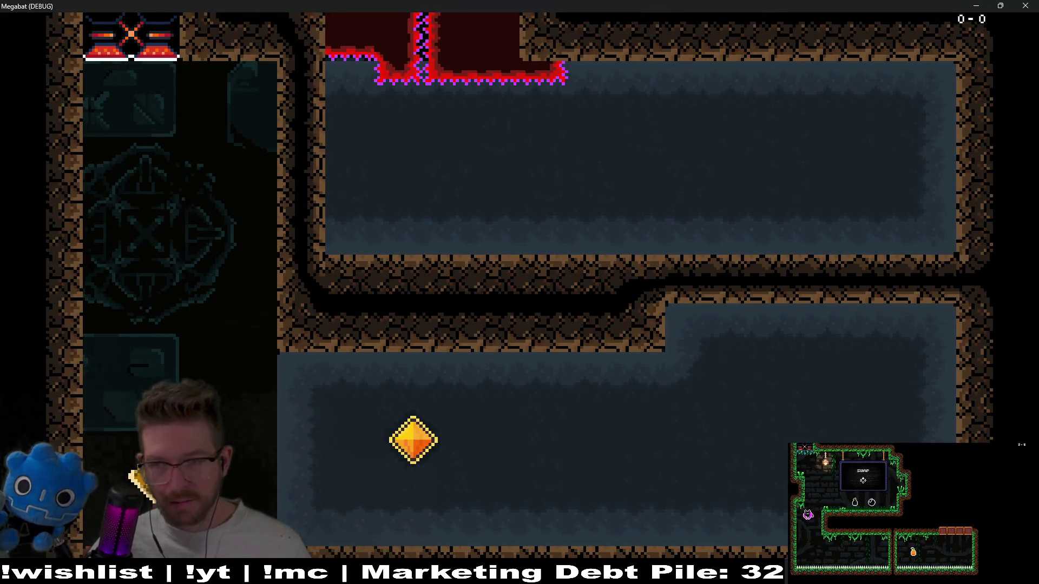
Loop the bat around the room collecting the pears, ending in the bottom-left corner.
{"action": "key", "text": "Up"}
{"action": "key", "text": "Right"}
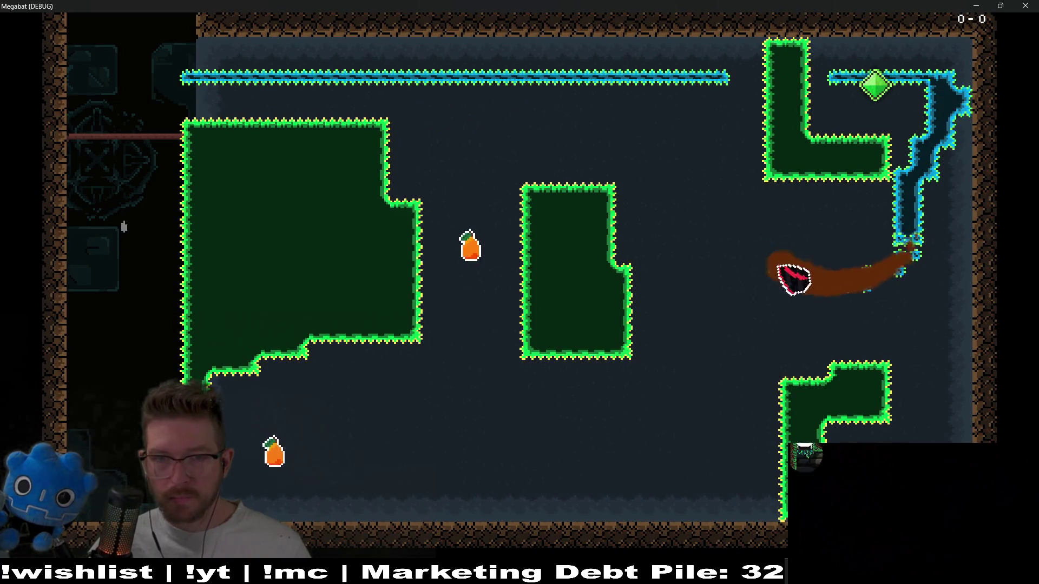
{"action": "key", "text": "Up"}
{"action": "key", "text": "Left"}
{"action": "key", "text": "Down"}
{"action": "key", "text": "Right"}
{"action": "key", "text": "Up"}
{"action": "key", "text": "Down"}
{"action": "key", "text": "Left"}
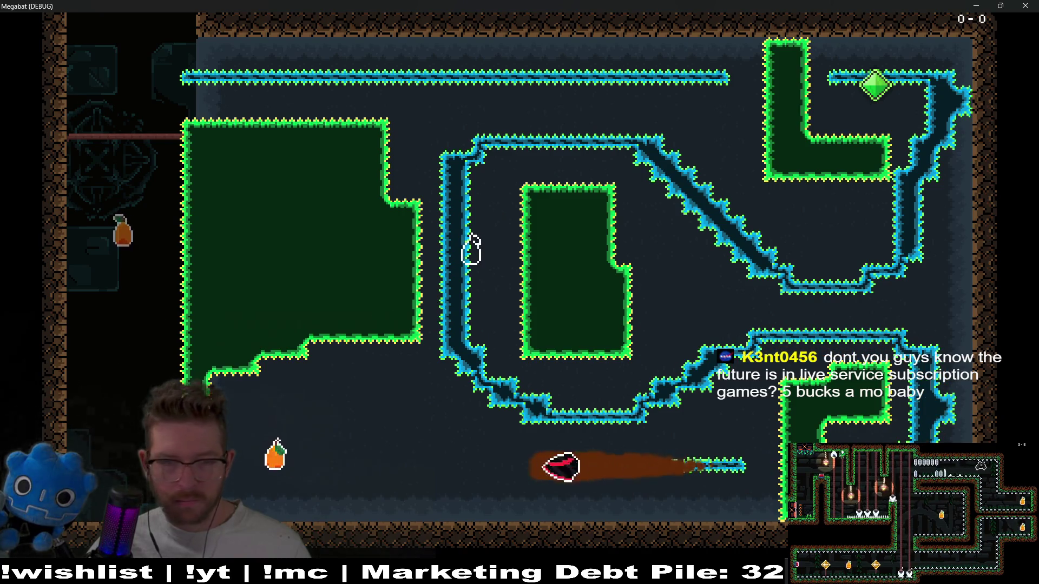
{"action": "key", "text": "Down"}
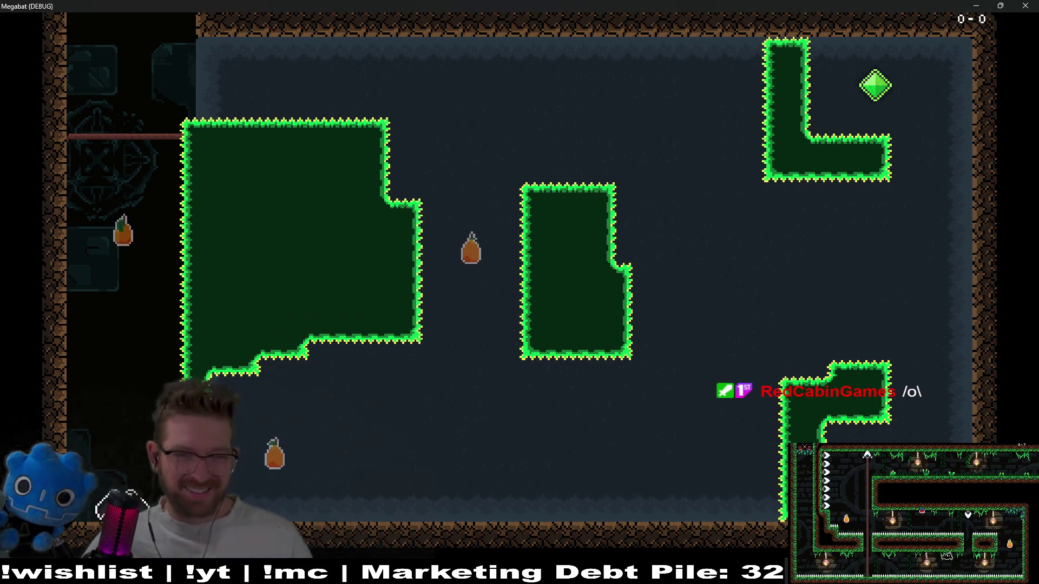
Rise onto the ledge for the last pear, collect the gem, then close the game with F8.
{"action": "key", "text": "space"}
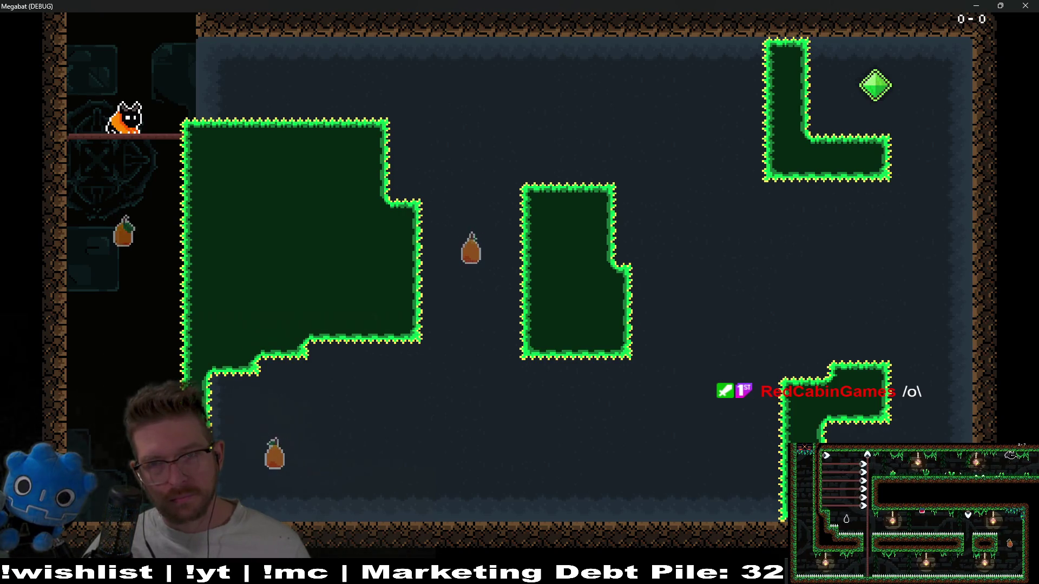
{"action": "key", "text": "space"}
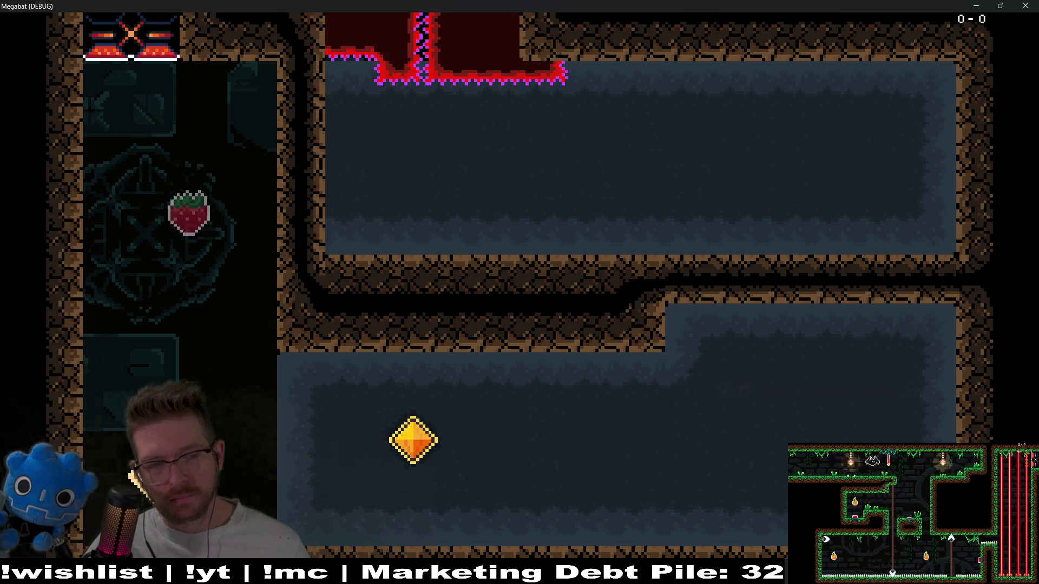
{"action": "key", "text": "Right"}
{"action": "key", "text": "Up"}
{"action": "key", "text": "Left"}
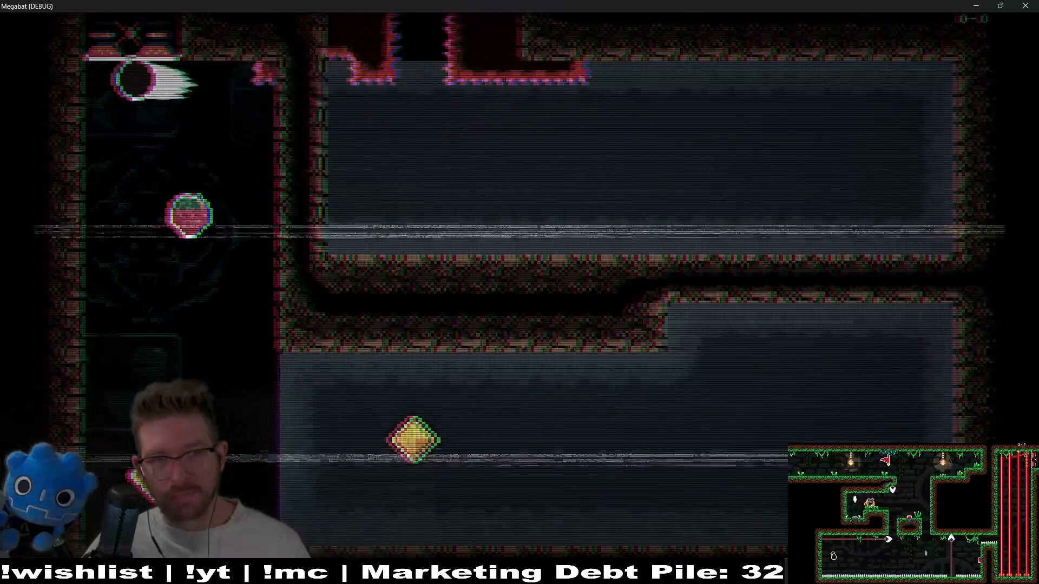
{"action": "key", "text": "F8"}
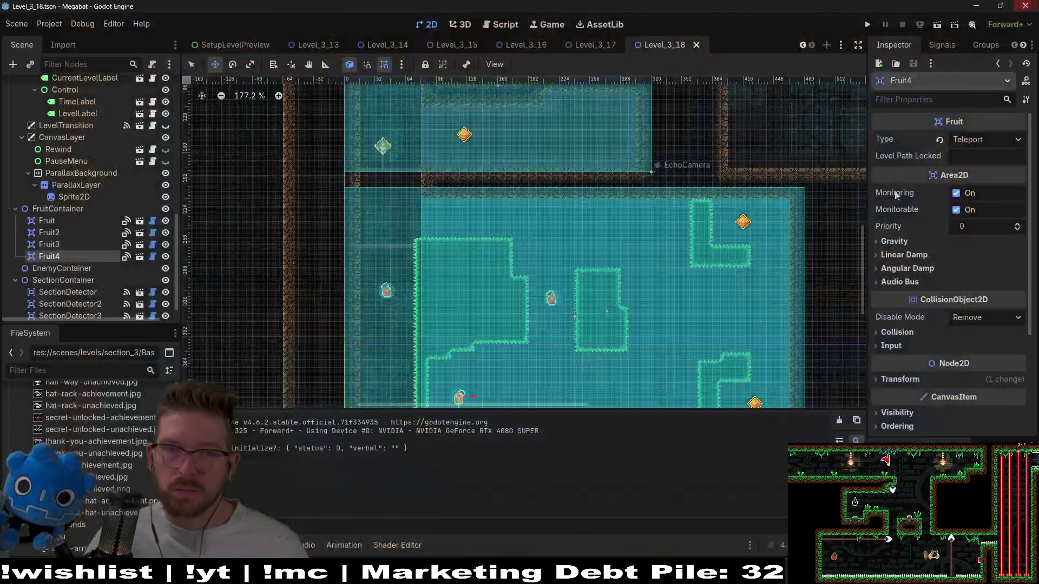
Cycle through the OneWay, Dig and Spike tile layers in the Scene dock.
{"action": "scroll", "coordinate": [546, 247], "scroll_direction": "up", "scroll_amount": 5}
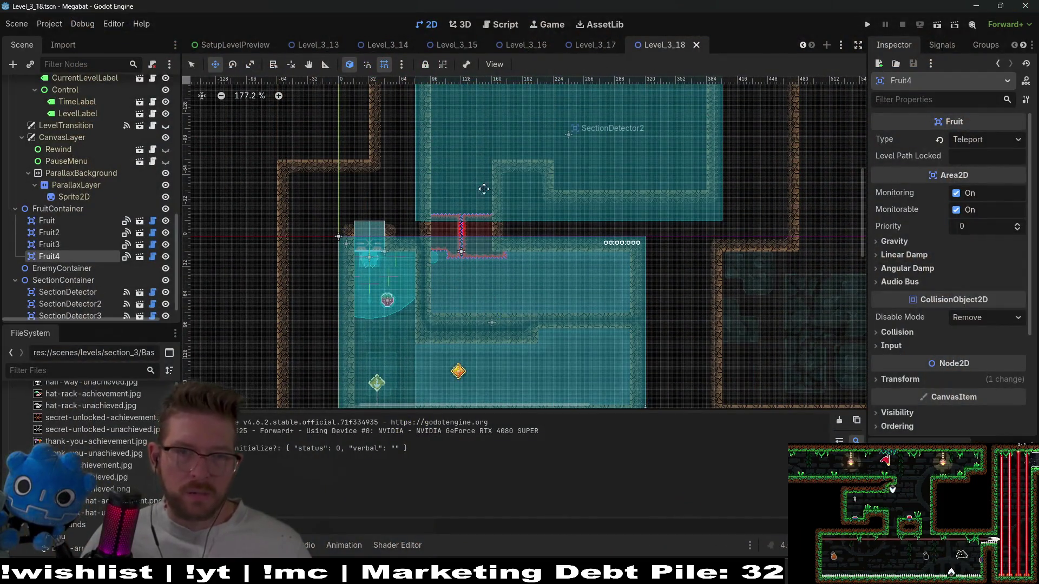
{"action": "scroll", "coordinate": [482, 186], "scroll_direction": "up", "scroll_amount": 1}
{"action": "scroll", "coordinate": [70, 158], "scroll_direction": "up", "scroll_amount": 10}
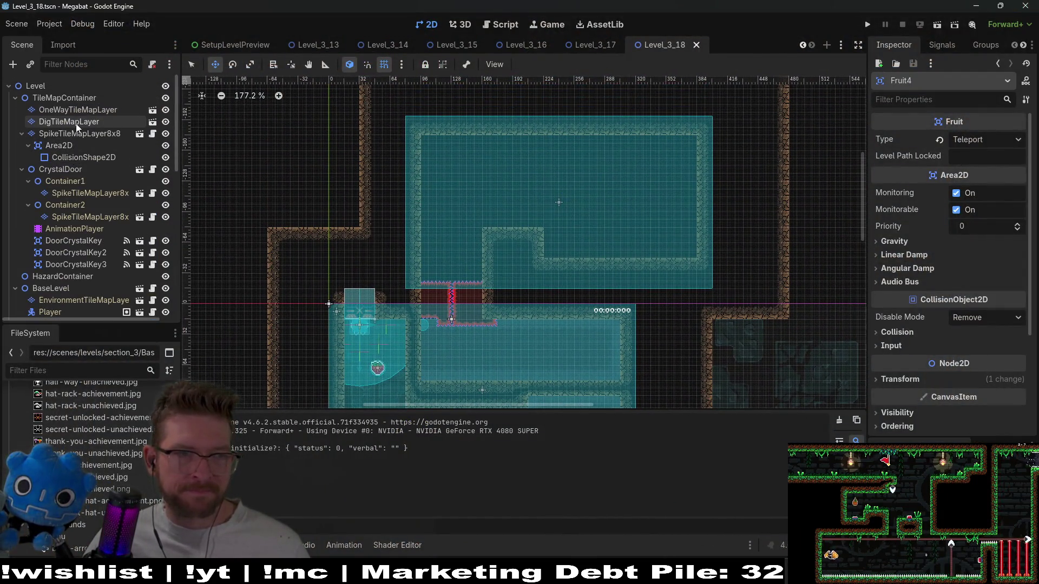
{"action": "left_click", "coordinate": [83, 110]}
{"action": "left_click", "coordinate": [81, 134]}
{"action": "left_click", "coordinate": [88, 121]}
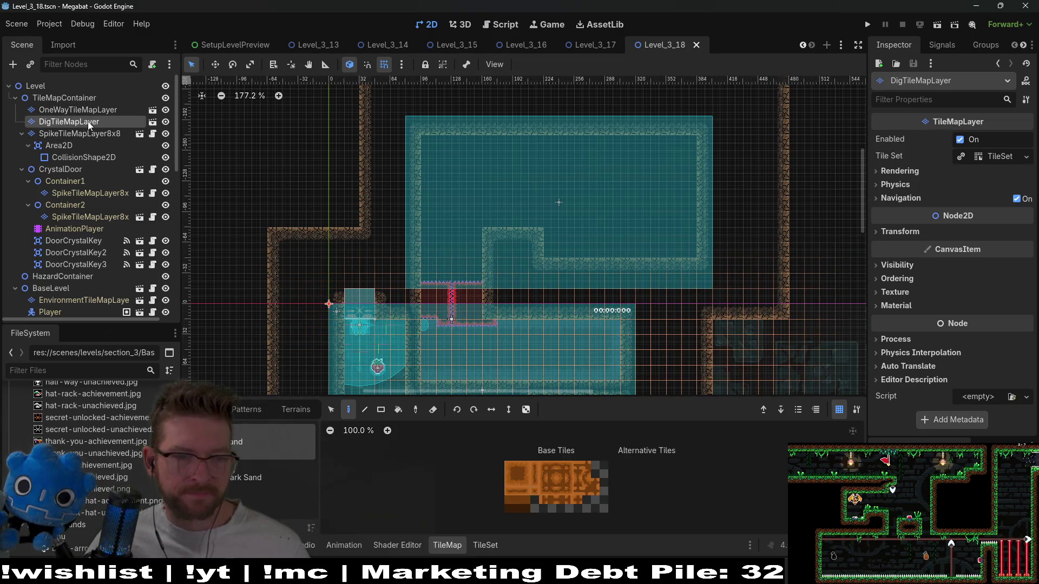
{"action": "left_click", "coordinate": [79, 136]}
{"action": "left_click", "coordinate": [76, 157]}
{"action": "left_click", "coordinate": [82, 133]}
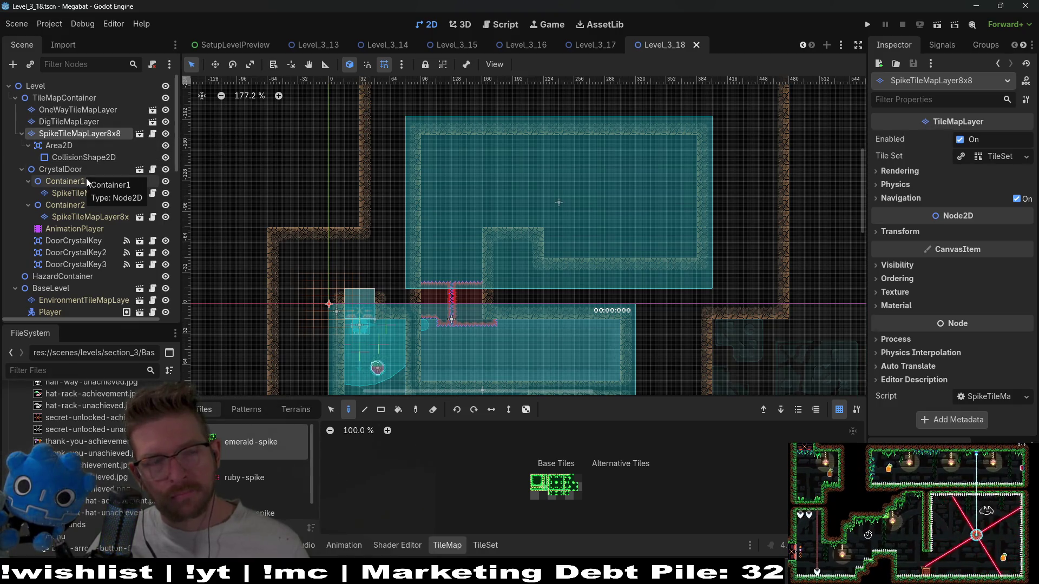
Paint a Dark Sand terrain rectangle on DigTileMapLayer beside the red spikes.
{"action": "left_click", "coordinate": [72, 123]}
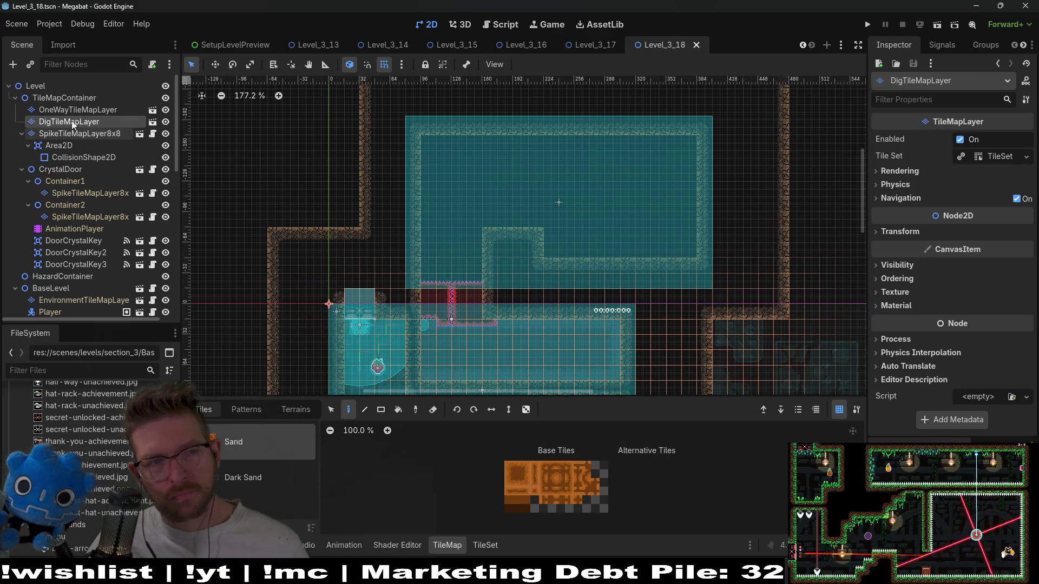
{"action": "left_click", "coordinate": [292, 410]}
{"action": "left_click", "coordinate": [238, 454]}
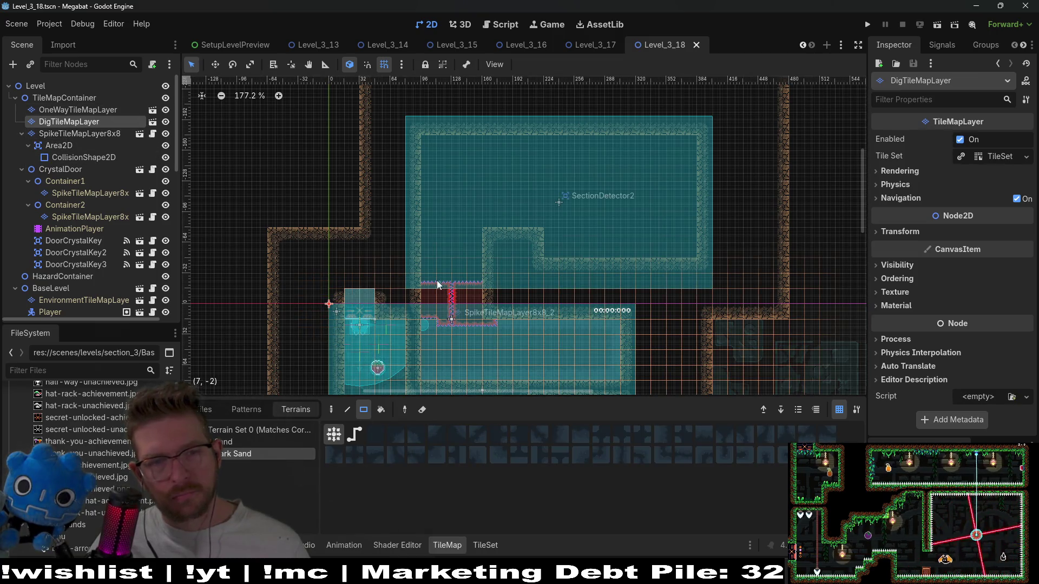
{"action": "mouse_move", "coordinate": [427, 274]}
{"action": "left_mouse_down"}
{"action": "mouse_move", "coordinate": [433, 292]}
{"action": "mouse_move", "coordinate": [479, 327]}
{"action": "left_mouse_up"}
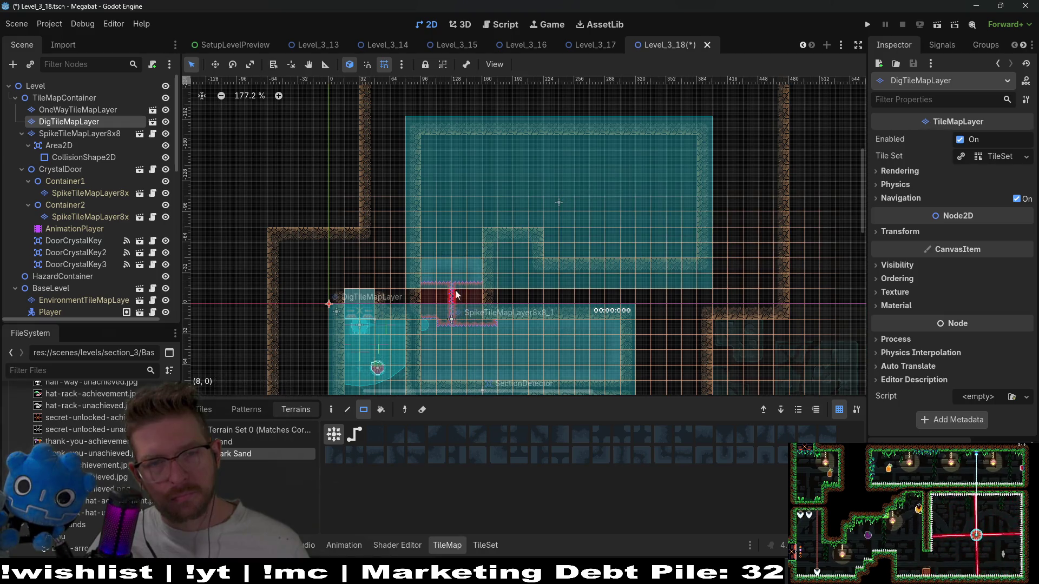
{"action": "left_click_drag", "start_coordinate": [475, 266], "coordinate": [476, 265]}
{"action": "scroll", "coordinate": [530, 267], "scroll_direction": "down", "scroll_amount": 3}
{"action": "scroll", "coordinate": [554, 254], "scroll_direction": "up", "scroll_amount": 2}
{"action": "scroll", "coordinate": [541, 286], "scroll_direction": "down", "scroll_amount": 4}
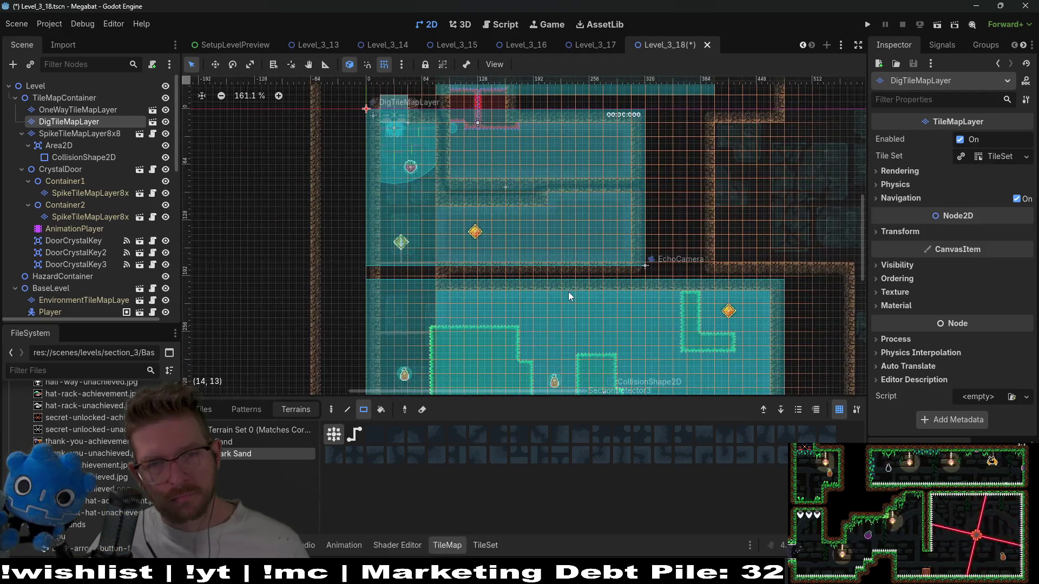
{"action": "scroll", "coordinate": [100, 269], "scroll_direction": "down", "scroll_amount": 2}
{"action": "scroll", "coordinate": [100, 269], "scroll_direction": "up", "scroll_amount": 2}
Shift the SectionDetector area to the right, then undo the move.
{"action": "left_click", "coordinate": [100, 266]}
{"action": "left_click_drag", "start_coordinate": [512, 258], "coordinate": [551, 256]}
{"action": "key", "text": "ctrl+z"}
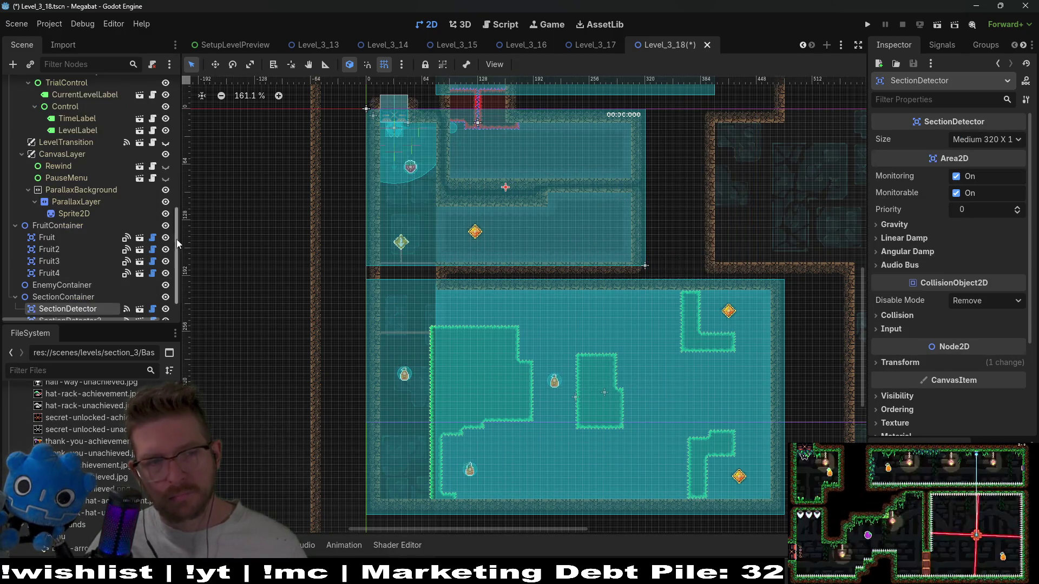
Reposition DoorCrystalKey3 into the right side of the lower room.
{"action": "scroll", "coordinate": [73, 249], "scroll_direction": "up", "scroll_amount": 5}
{"action": "left_click", "coordinate": [95, 129]}
{"action": "key", "text": "w"}
{"action": "left_click_drag", "start_coordinate": [601, 232], "coordinate": [599, 231]}
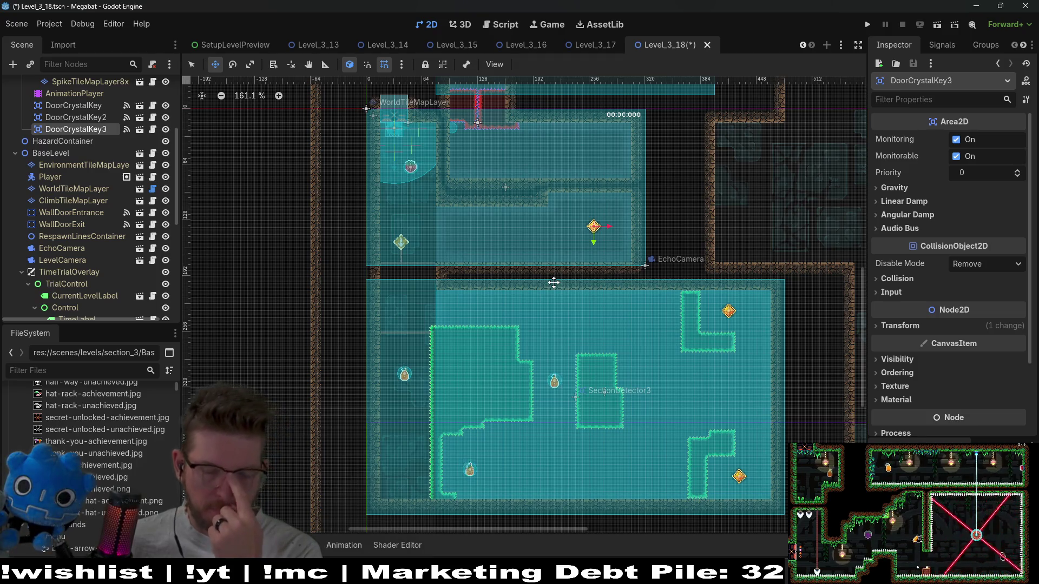
{"action": "scroll", "coordinate": [61, 210], "scroll_direction": "up", "scroll_amount": 5}
{"action": "scroll", "coordinate": [60, 207], "scroll_direction": "up", "scroll_amount": 1}
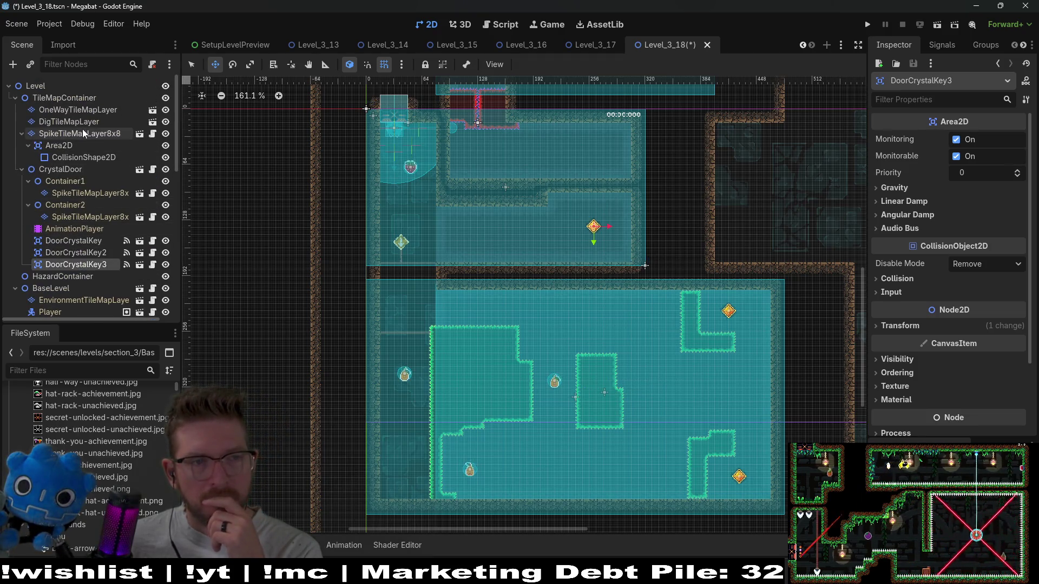
{"action": "left_click", "coordinate": [81, 121]}
{"action": "scroll", "coordinate": [592, 248], "scroll_direction": "down", "scroll_amount": 3}
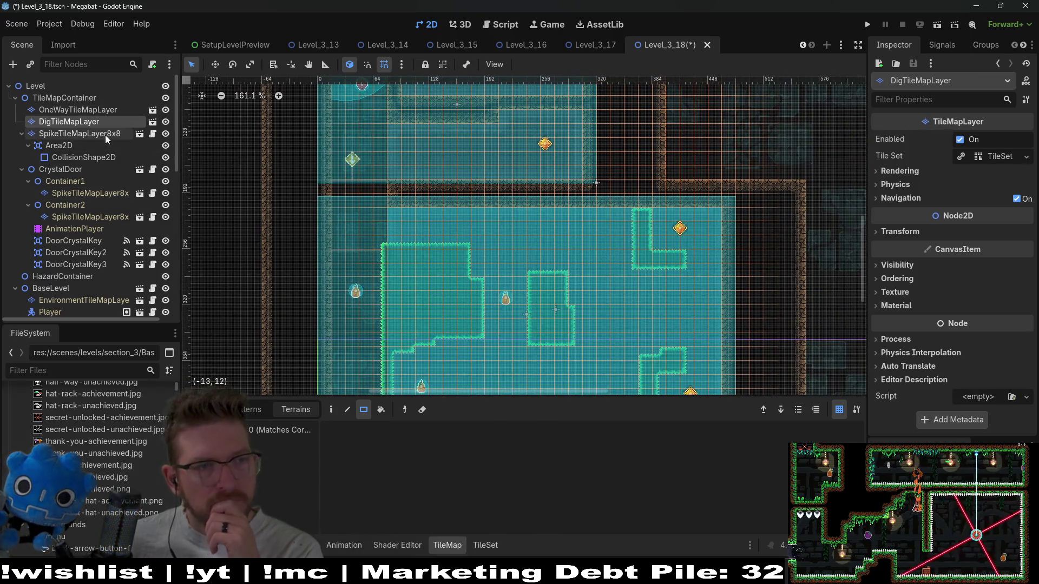
{"action": "scroll", "coordinate": [101, 217], "scroll_direction": "down", "scroll_amount": 3}
{"action": "left_click", "coordinate": [99, 207]}
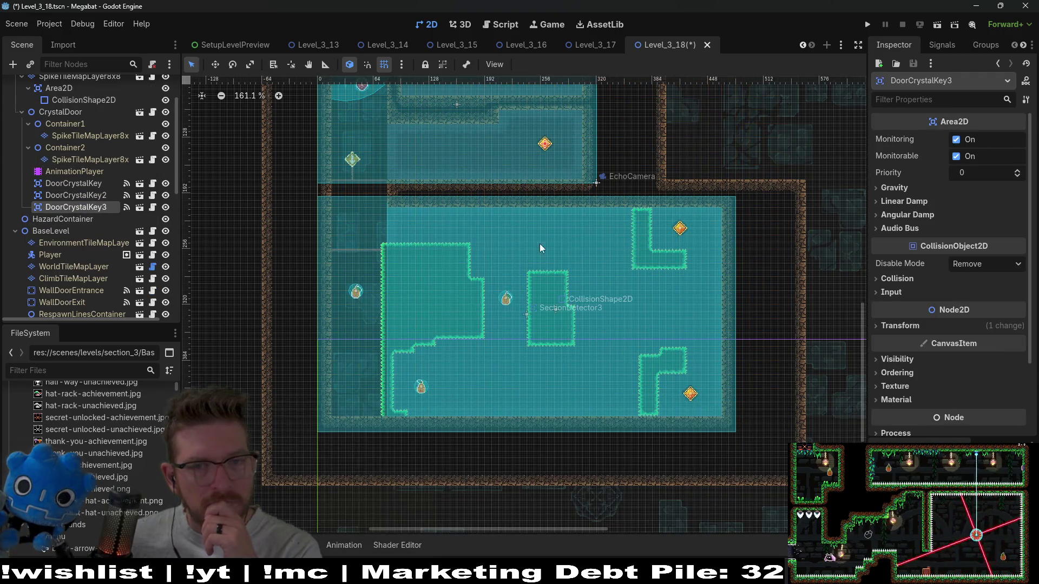
{"action": "key", "text": "w"}
{"action": "left_click_drag", "start_coordinate": [595, 244], "coordinate": [656, 307]}
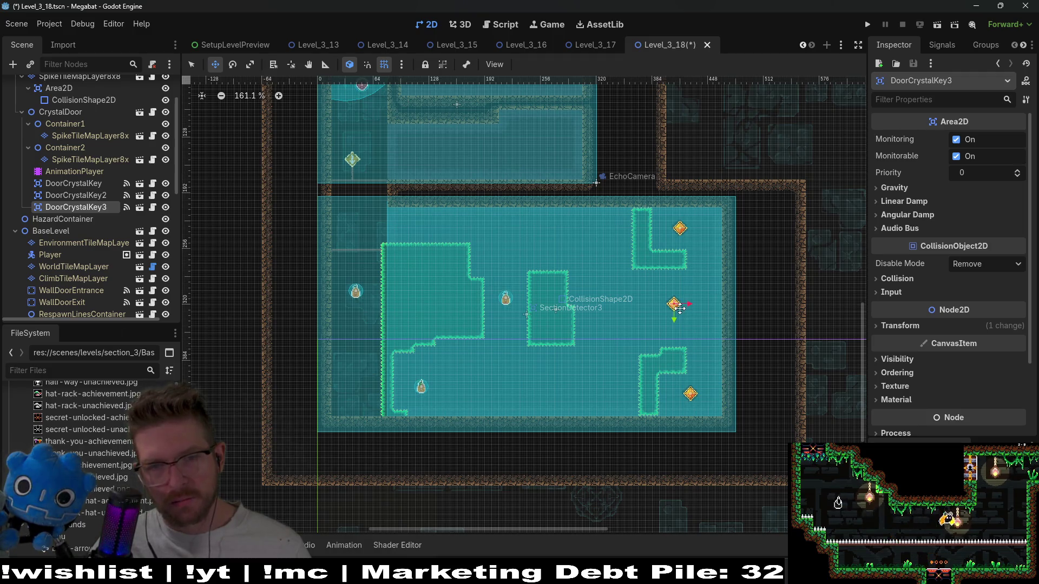
Duplicate the key as DoorCrystalKey4, place it in the upper room, and run the level.
{"action": "key", "text": "ctrl+d"}
{"action": "mouse_move", "coordinate": [607, 243]}
{"action": "left_mouse_down"}
{"action": "mouse_move", "coordinate": [573, 212]}
{"action": "mouse_move", "coordinate": [543, 142]}
{"action": "left_mouse_up"}
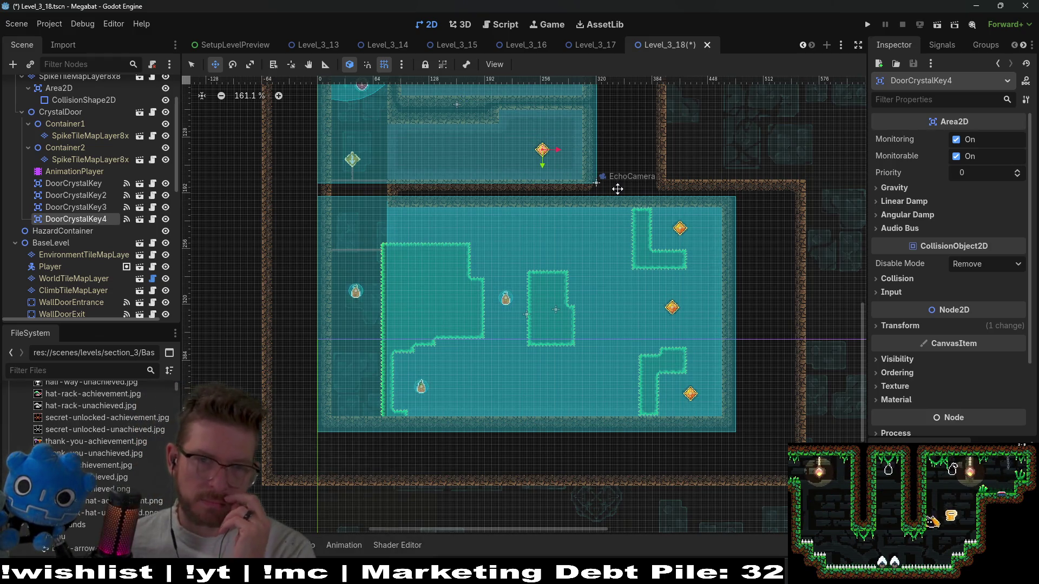
{"action": "left_click_drag", "start_coordinate": [621, 184], "coordinate": [597, 240]}
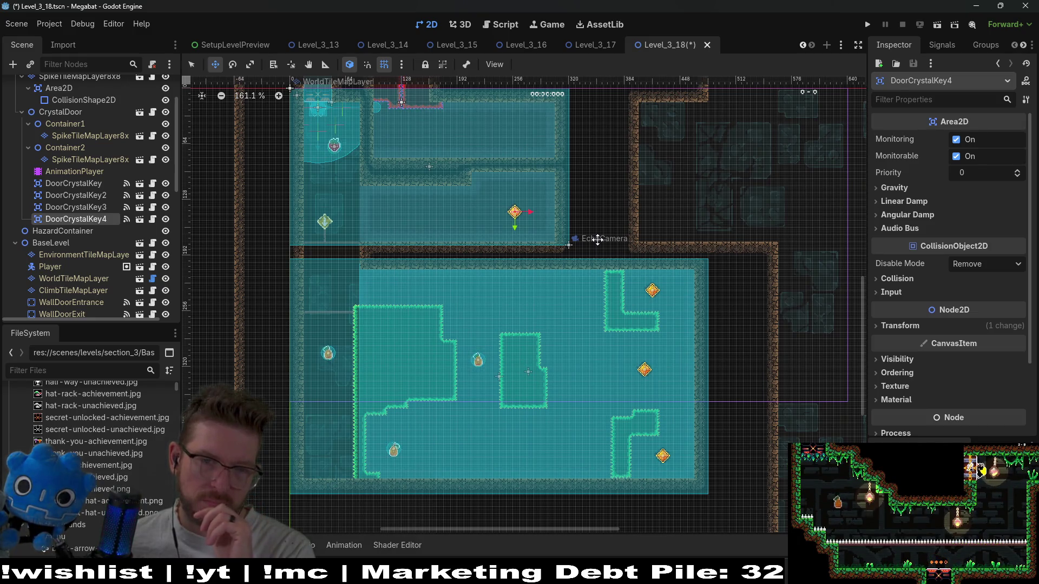
{"action": "left_click", "coordinate": [936, 24]}
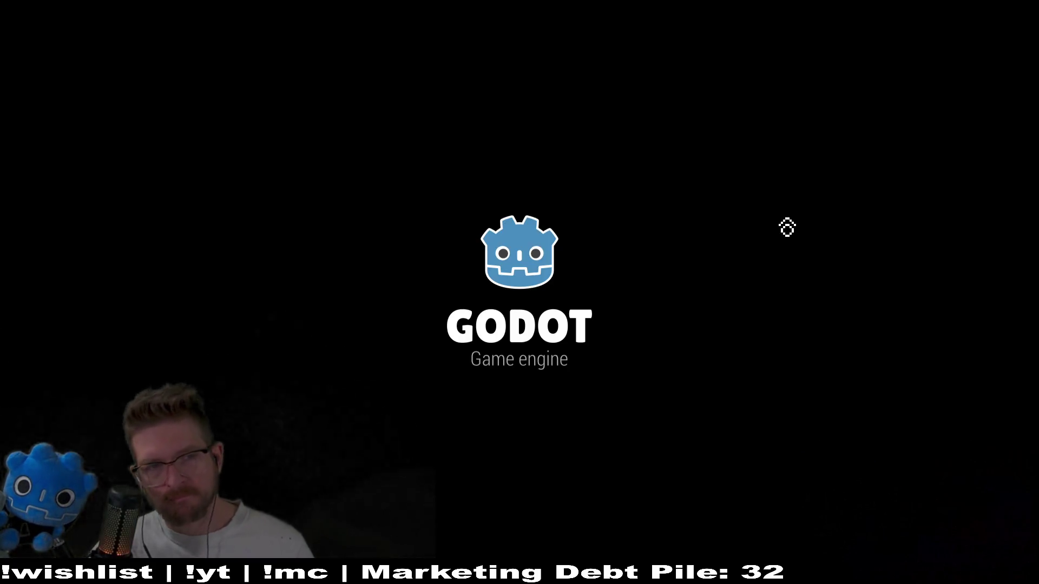
Drop the bat into the lower room, grab the fruit, and dash into the upper diamond.
{"action": "key", "text": "Right"}
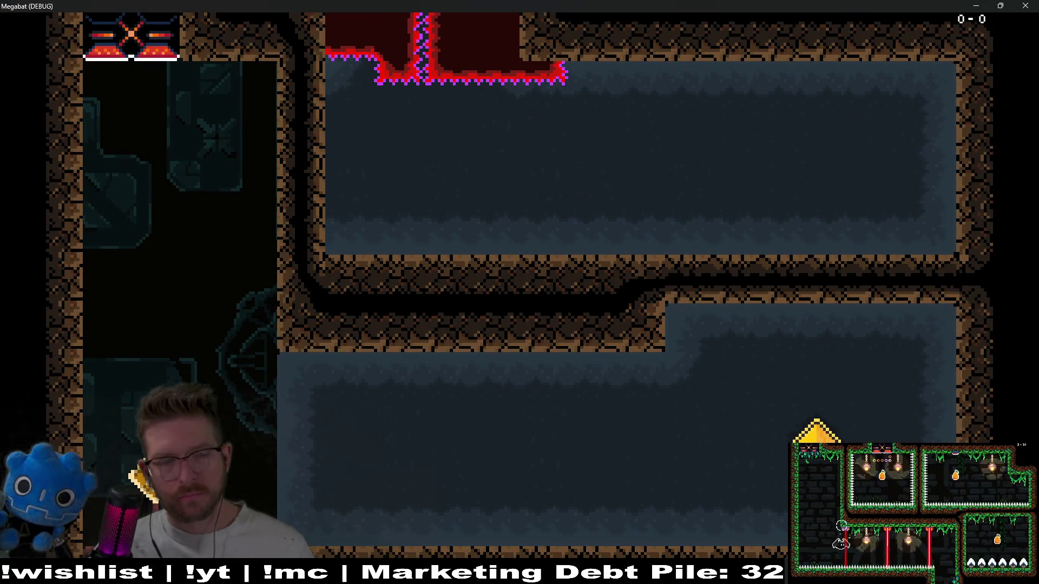
{"action": "key", "text": "space"}
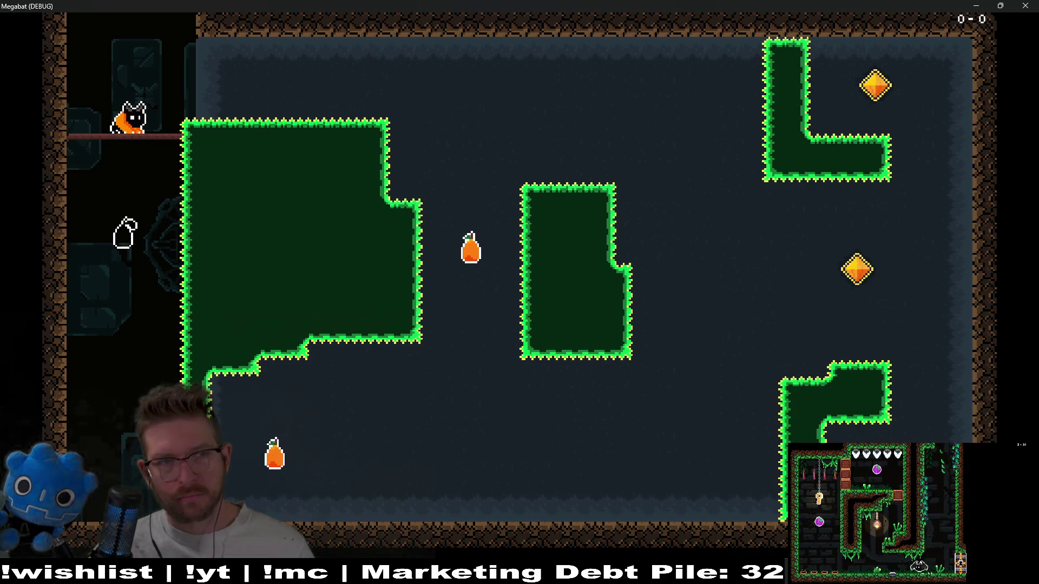
{"action": "key", "text": "Right"}
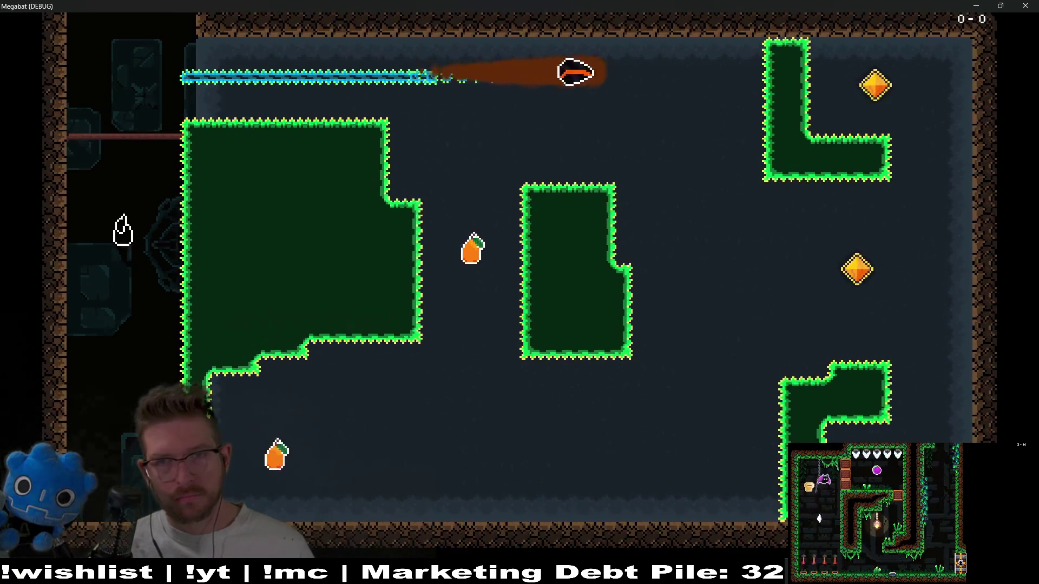
Loop the bat around the middle block to hit the second diamond and reach the pear.
{"action": "key", "text": "Down"}
{"action": "key", "text": "Left"}
{"action": "key", "text": "Up"}
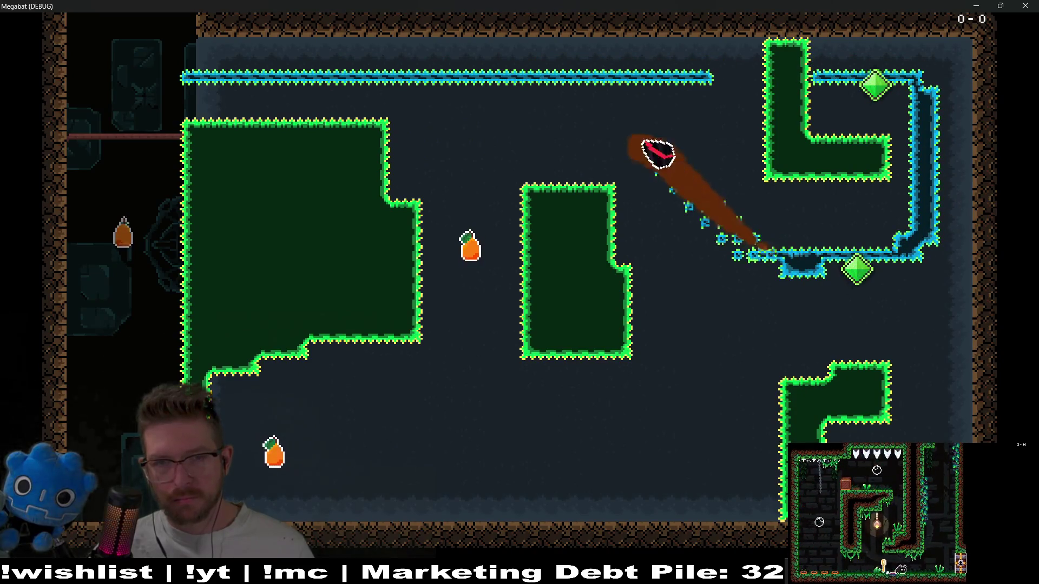
{"action": "key", "text": "Down"}
{"action": "key", "text": "Right"}
{"action": "key", "text": "Up"}
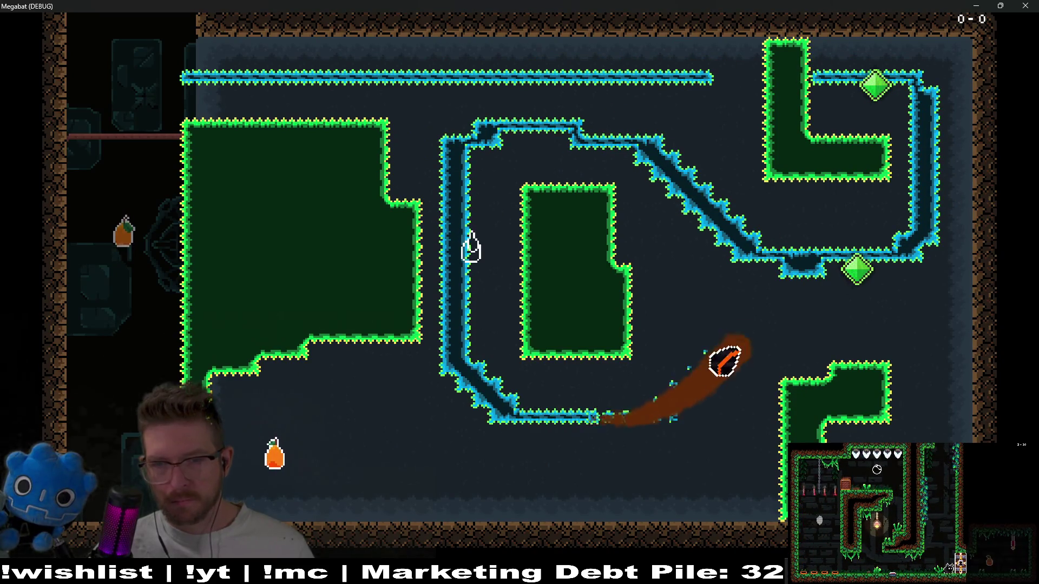
{"action": "key", "text": "Right"}
{"action": "key", "text": "Down"}
{"action": "key", "text": "Left"}
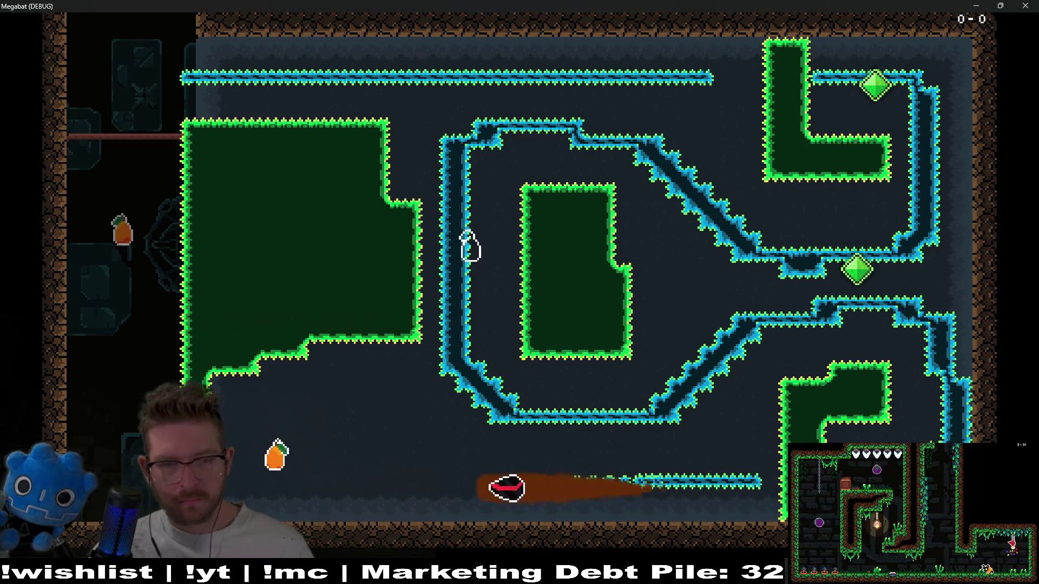
{"action": "key", "text": "Up"}
{"action": "key", "text": "Left"}
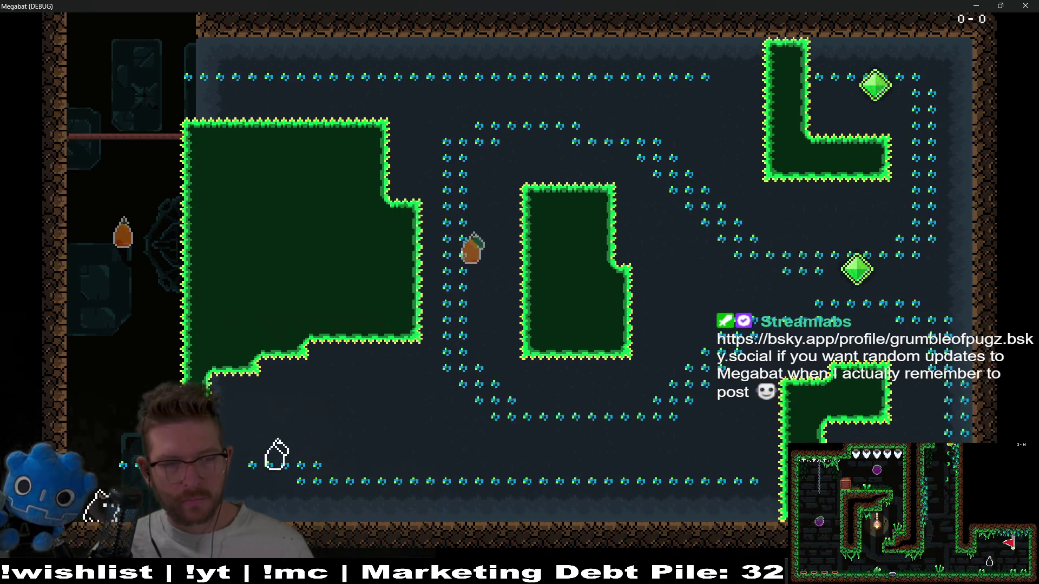
{"action": "key", "text": "Up"}
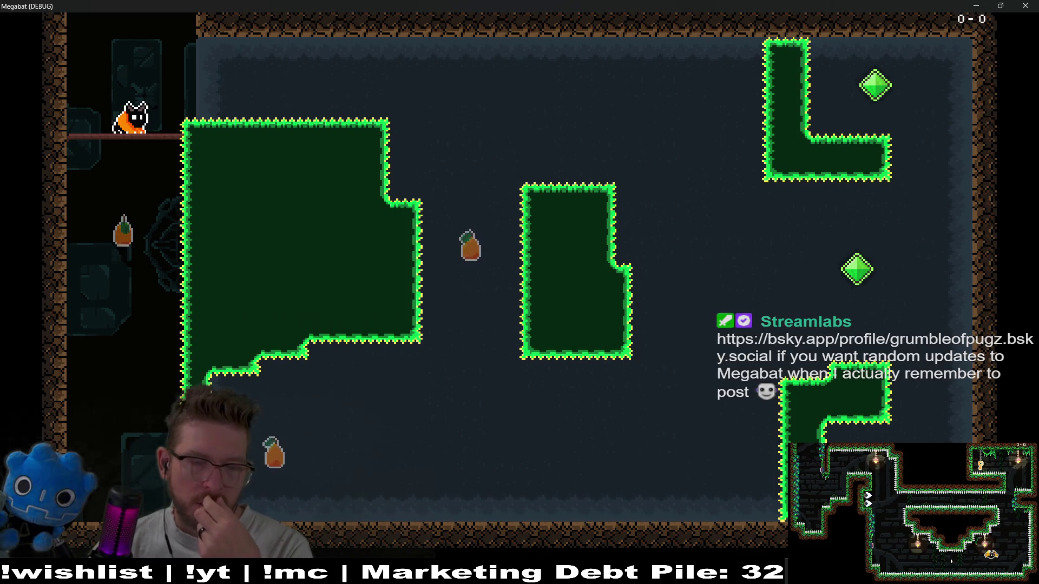
Close the game and delete the Fruit4 node from the level.
{"action": "left_click", "coordinate": [1022, 5]}
{"action": "left_click", "coordinate": [92, 207]}
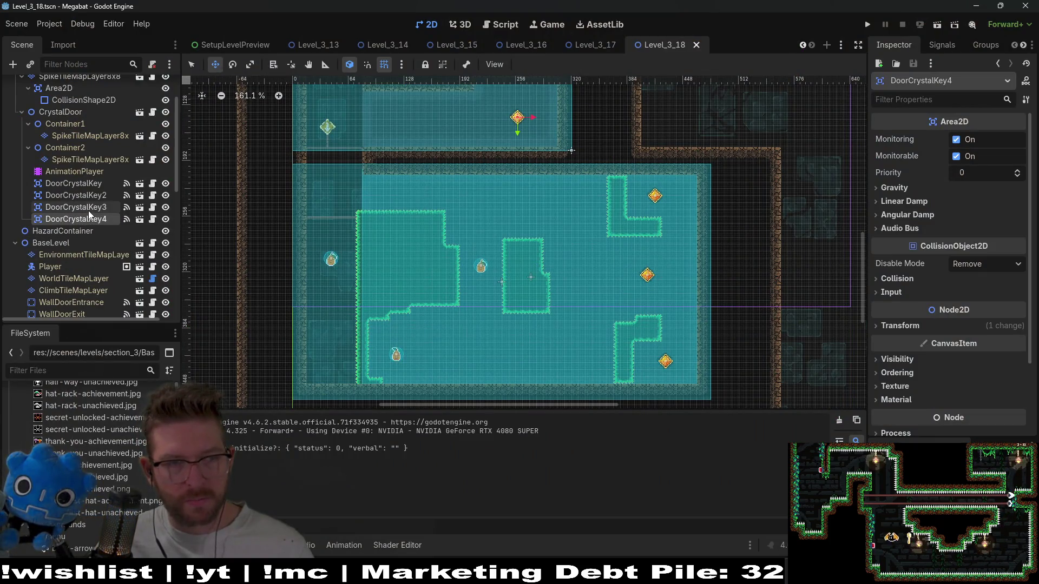
{"action": "left_click", "coordinate": [89, 210]}
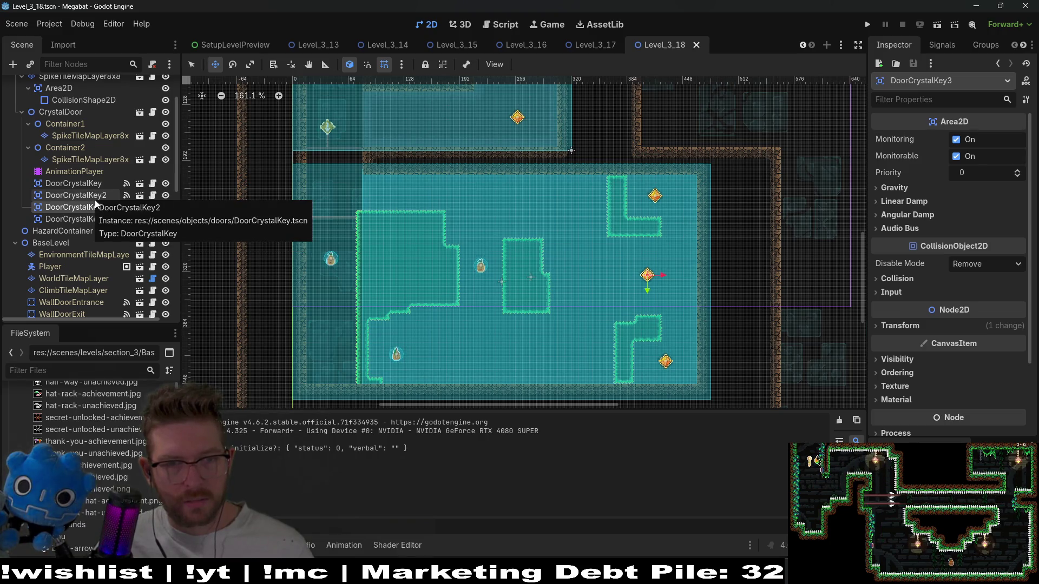
{"action": "scroll", "coordinate": [80, 238], "scroll_direction": "down", "scroll_amount": 10}
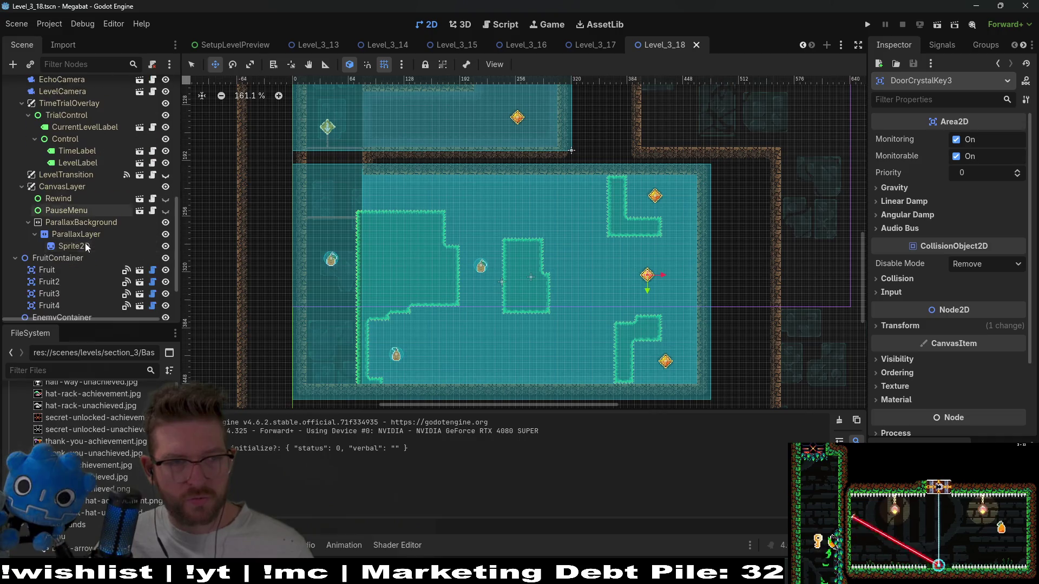
{"action": "scroll", "coordinate": [89, 251], "scroll_direction": "down", "scroll_amount": 3}
{"action": "left_click", "coordinate": [67, 246]}
{"action": "key", "text": "Delete"}
{"action": "key", "text": "Return"}
Select the SpikeTileMapLayer8x8 layer and pick the Emerald spike terrain.
{"action": "scroll", "coordinate": [89, 177], "scroll_direction": "up", "scroll_amount": 5}
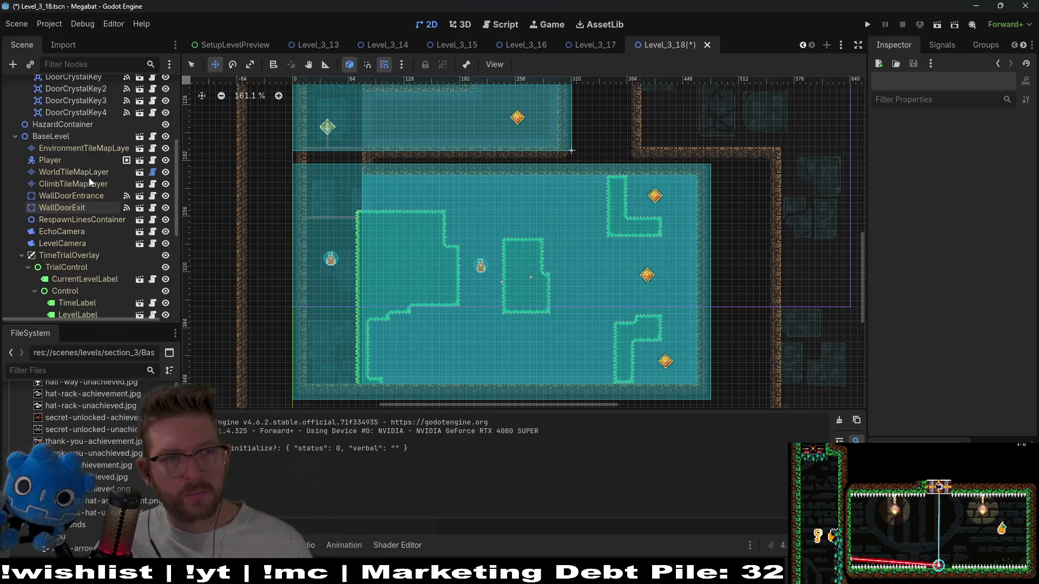
{"action": "left_click", "coordinate": [78, 172]}
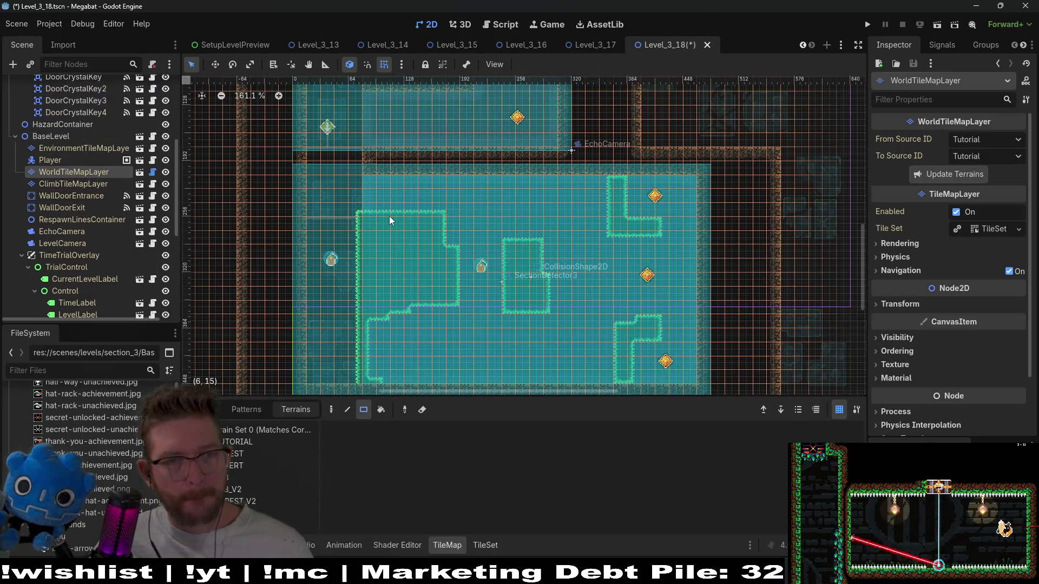
{"action": "scroll", "coordinate": [76, 132], "scroll_direction": "up", "scroll_amount": 5}
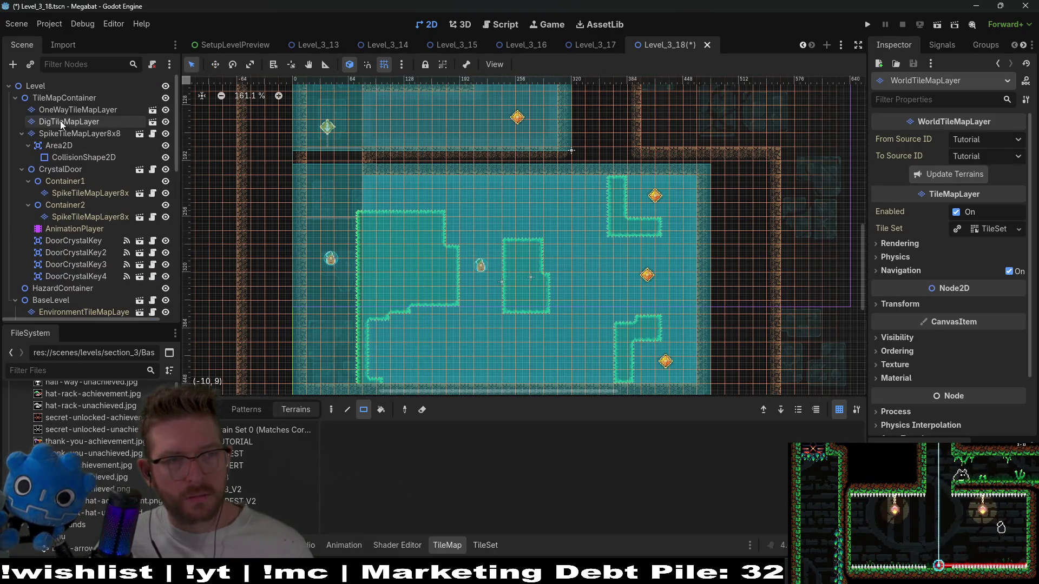
{"action": "left_click", "coordinate": [60, 121]}
{"action": "left_click", "coordinate": [73, 133]}
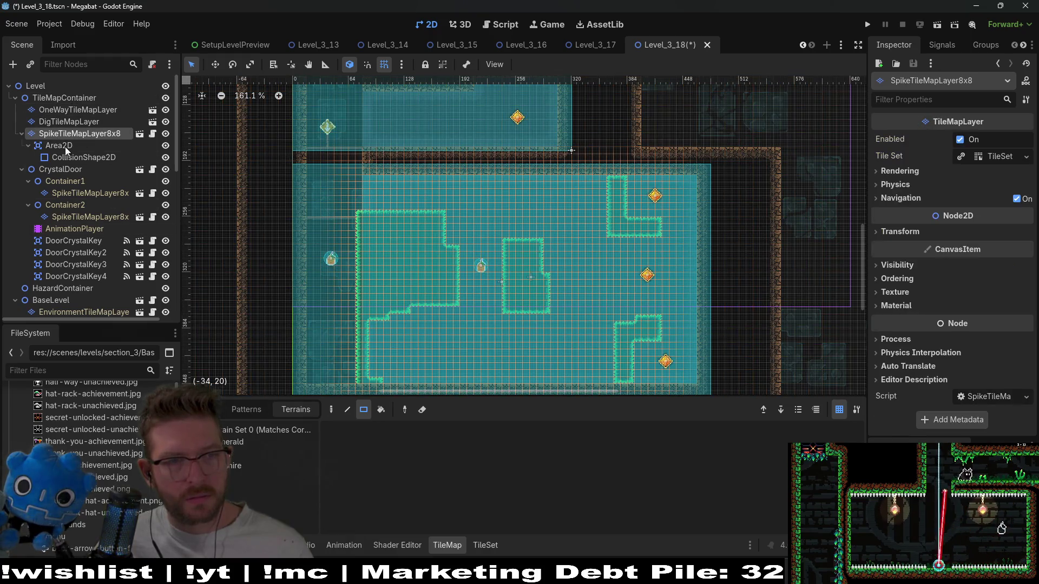
{"action": "left_click", "coordinate": [254, 440]}
Erase the left part of the large spike block, leaving a thin left spike column.
{"action": "scroll", "coordinate": [416, 323], "scroll_direction": "up", "scroll_amount": 2}
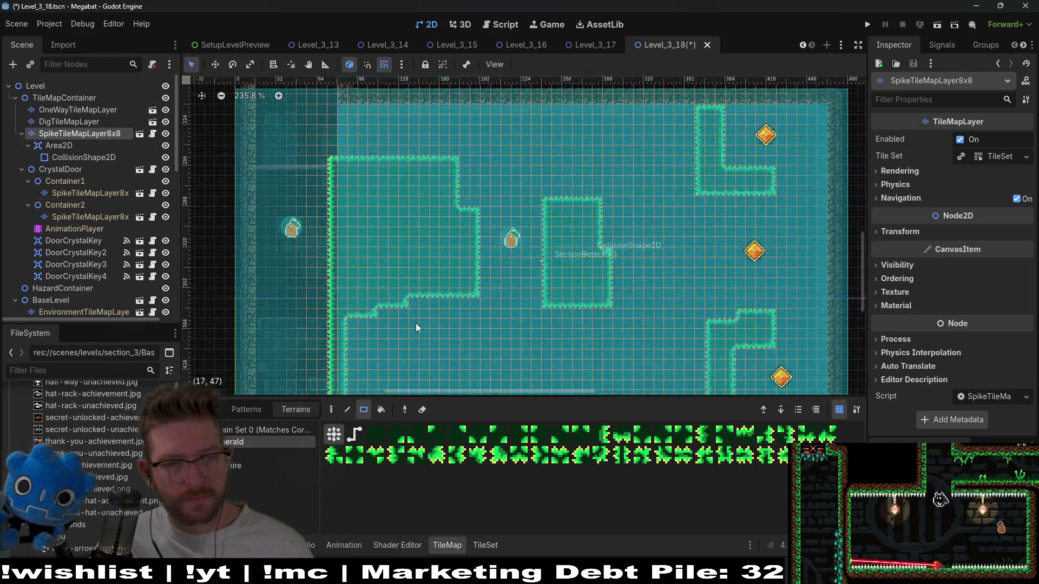
{"action": "scroll", "coordinate": [416, 323], "scroll_direction": "up", "scroll_amount": 1}
{"action": "mouse_move", "coordinate": [381, 250]}
{"action": "left_mouse_down"}
{"action": "mouse_move", "coordinate": [361, 132]}
{"action": "mouse_move", "coordinate": [344, 128]}
{"action": "left_mouse_up"}
{"action": "mouse_move", "coordinate": [404, 141]}
{"action": "left_mouse_down"}
{"action": "mouse_move", "coordinate": [419, 298]}
{"action": "mouse_move", "coordinate": [395, 256]}
{"action": "left_mouse_up"}
{"action": "left_click_drag", "start_coordinate": [340, 125], "coordinate": [344, 317]}
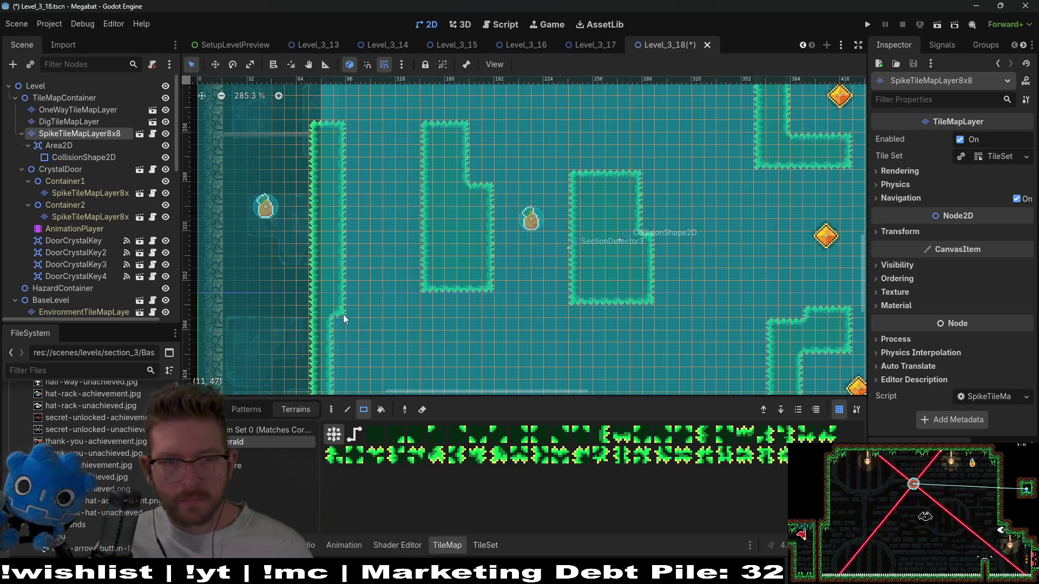
Trim and notch the column tops, extend the middle spike column downward, then save and run.
{"action": "scroll", "coordinate": [326, 205], "scroll_direction": "up", "scroll_amount": 3}
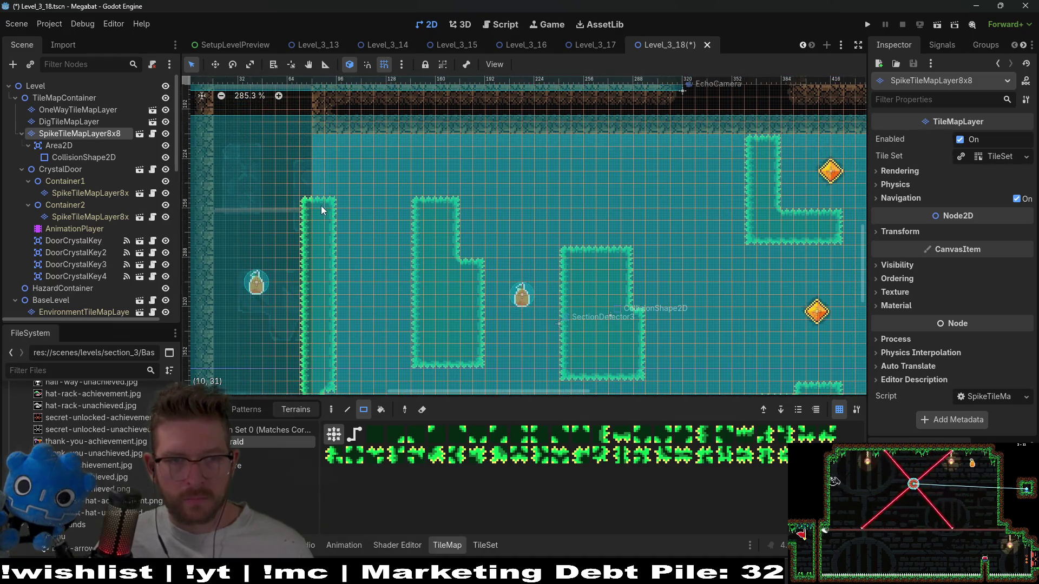
{"action": "mouse_move", "coordinate": [313, 212]}
{"action": "left_mouse_down"}
{"action": "mouse_move", "coordinate": [328, 220]}
{"action": "mouse_move", "coordinate": [320, 186]}
{"action": "mouse_move", "coordinate": [343, 204]}
{"action": "mouse_move", "coordinate": [326, 190]}
{"action": "left_mouse_up"}
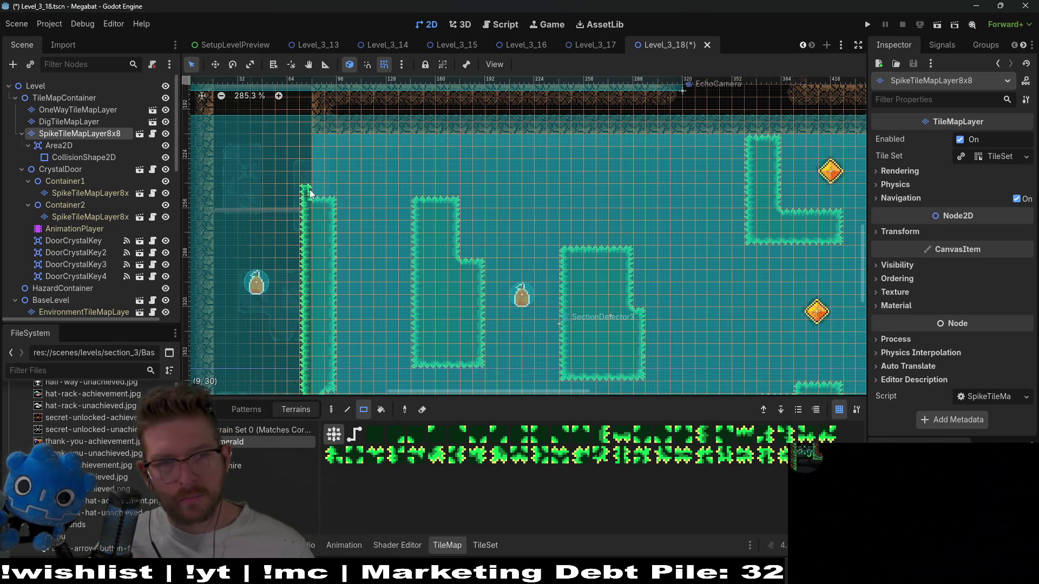
{"action": "right_click", "coordinate": [329, 206]}
{"action": "right_click", "coordinate": [416, 205]}
{"action": "scroll", "coordinate": [426, 252], "scroll_direction": "down", "scroll_amount": 3}
{"action": "left_click_drag", "start_coordinate": [433, 295], "coordinate": [494, 319]}
{"action": "scroll", "coordinate": [492, 313], "scroll_direction": "down", "scroll_amount": 2}
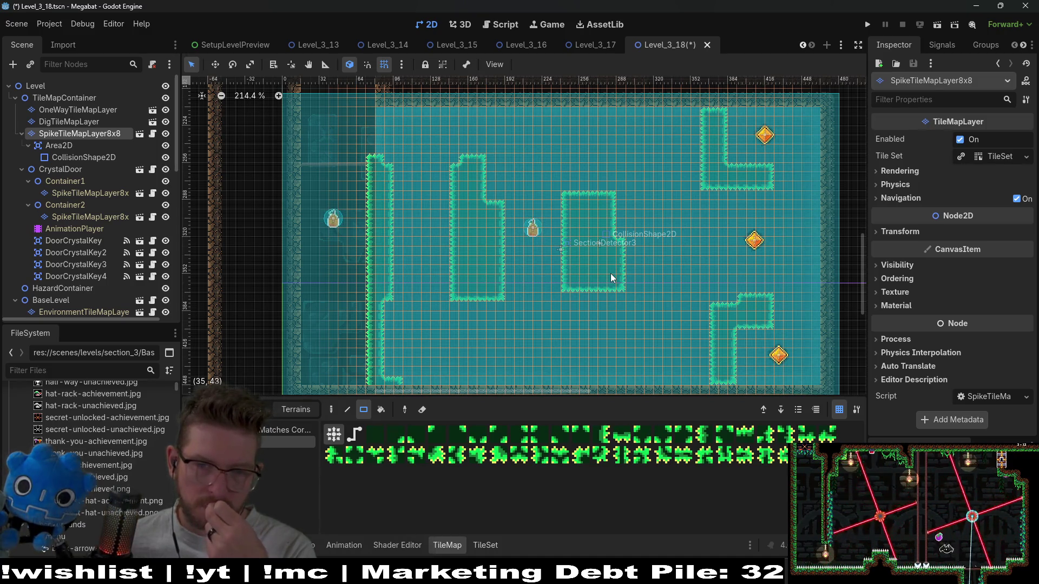
{"action": "left_click", "coordinate": [937, 24]}
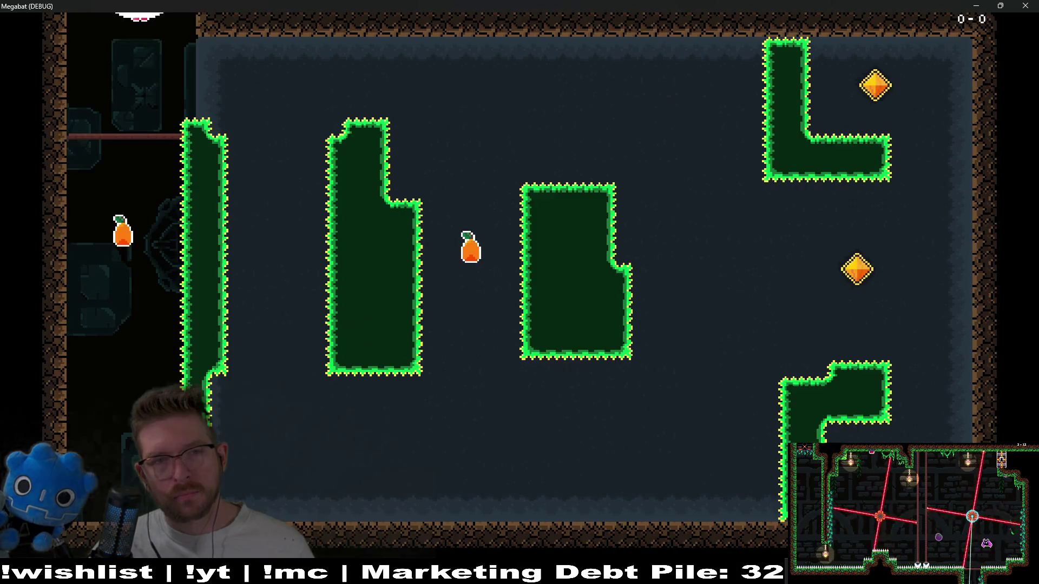
Grab the fruit below, then dash along the ceiling and loop past both gems.
{"action": "key", "text": "Down"}
{"action": "key", "text": "space"}
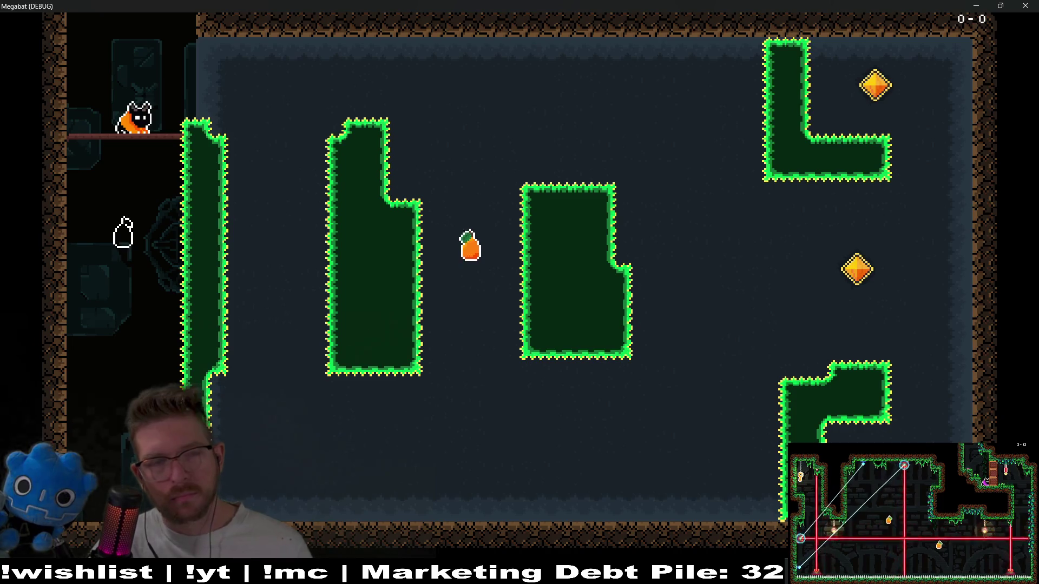
{"action": "key", "text": "Left"}
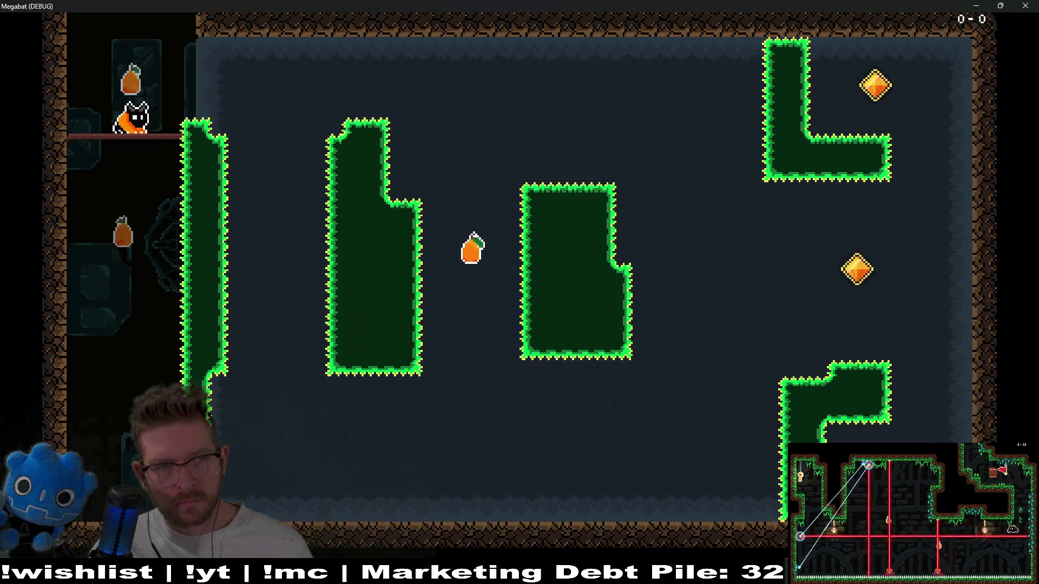
{"action": "key", "text": "Right"}
{"action": "key", "text": "space"}
{"action": "key", "text": "Right"}
{"action": "key", "text": "Down"}
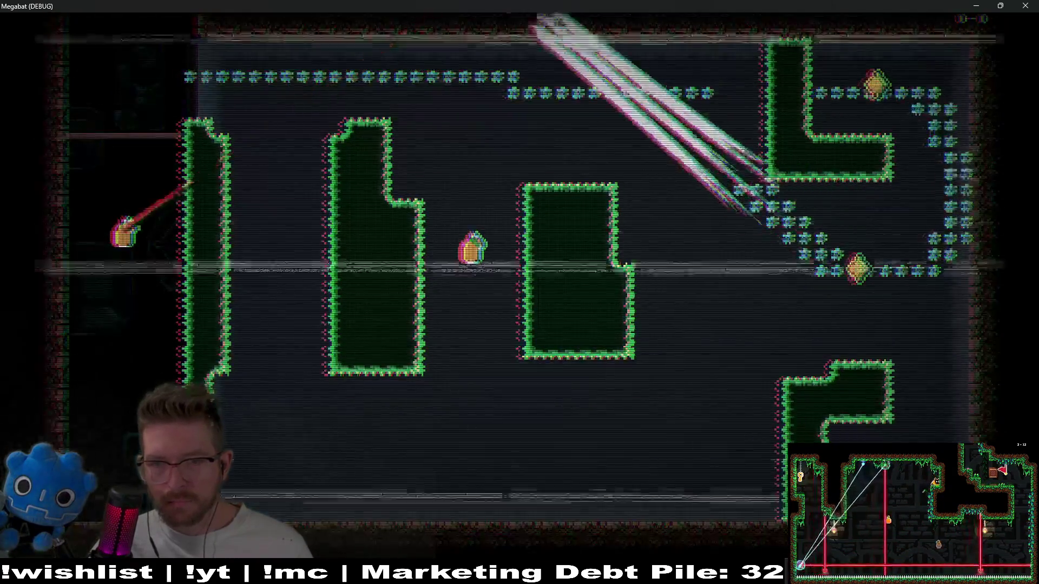
Fly the bat up the shaft, grab the orange pickup, and quit the game with F8.
{"action": "key", "text": "space"}
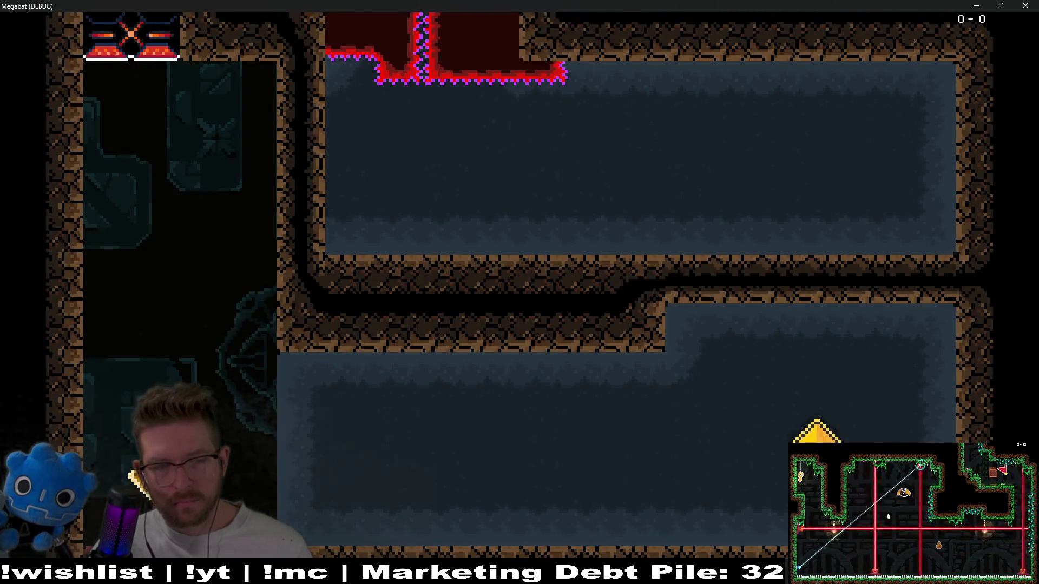
{"action": "key", "text": "space"}
{"action": "key", "text": "space"}
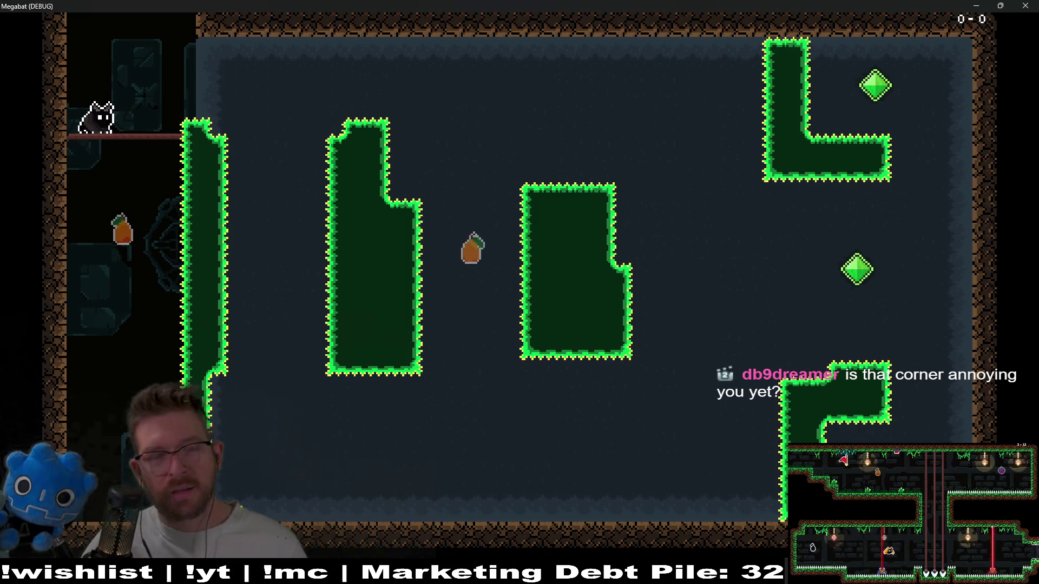
{"action": "key", "text": "F8"}
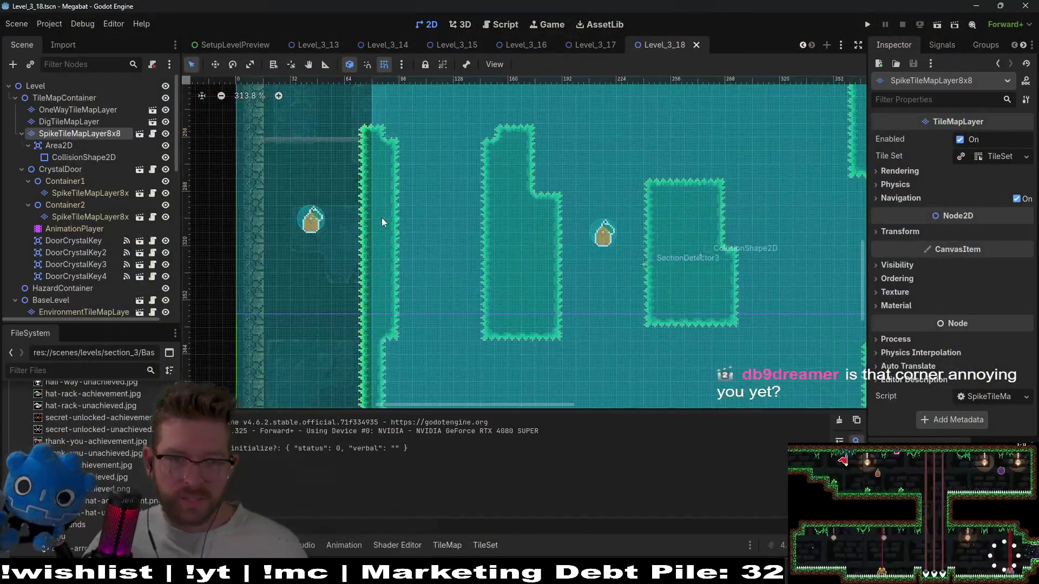
Select the SpikeTileMapLayer8x8 layer and the Emerald spike terrain.
{"action": "scroll", "coordinate": [414, 260], "scroll_direction": "up", "scroll_amount": 3}
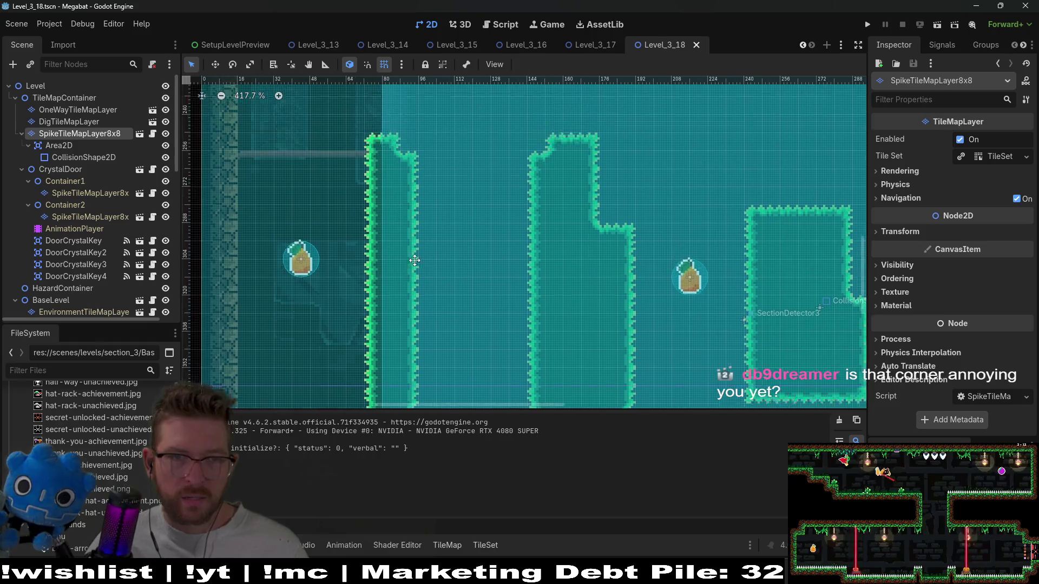
{"action": "scroll", "coordinate": [434, 169], "scroll_direction": "up", "scroll_amount": 2}
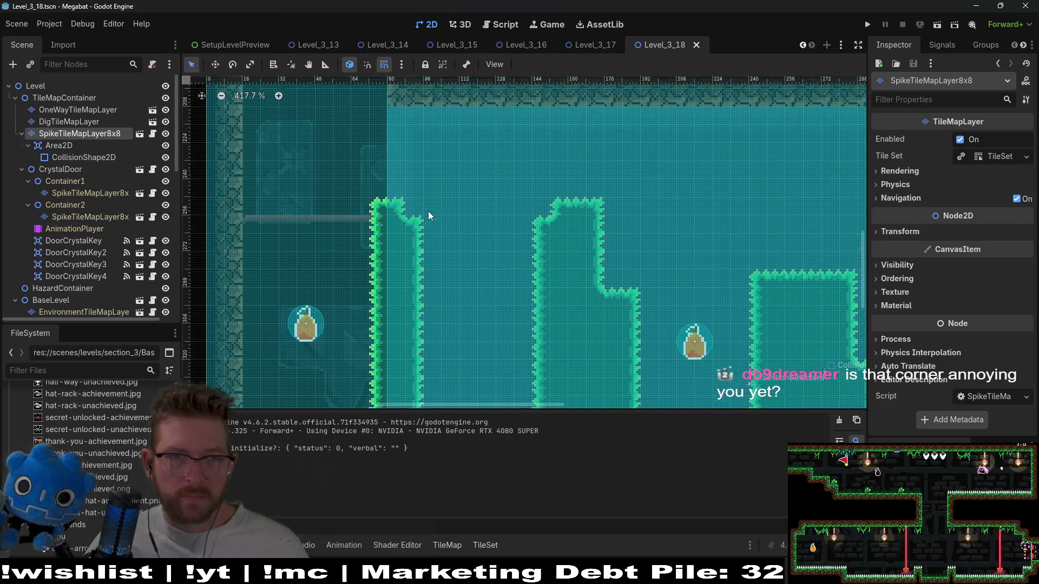
{"action": "scroll", "coordinate": [429, 215], "scroll_direction": "up", "scroll_amount": 1}
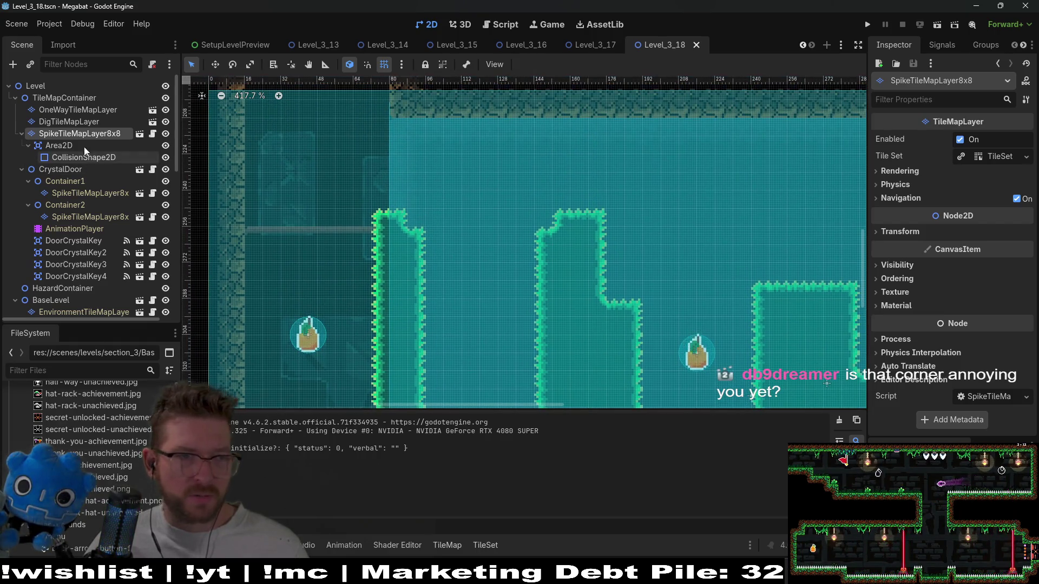
{"action": "left_click", "coordinate": [69, 122]}
{"action": "left_click", "coordinate": [79, 133]}
{"action": "left_click", "coordinate": [249, 441]}
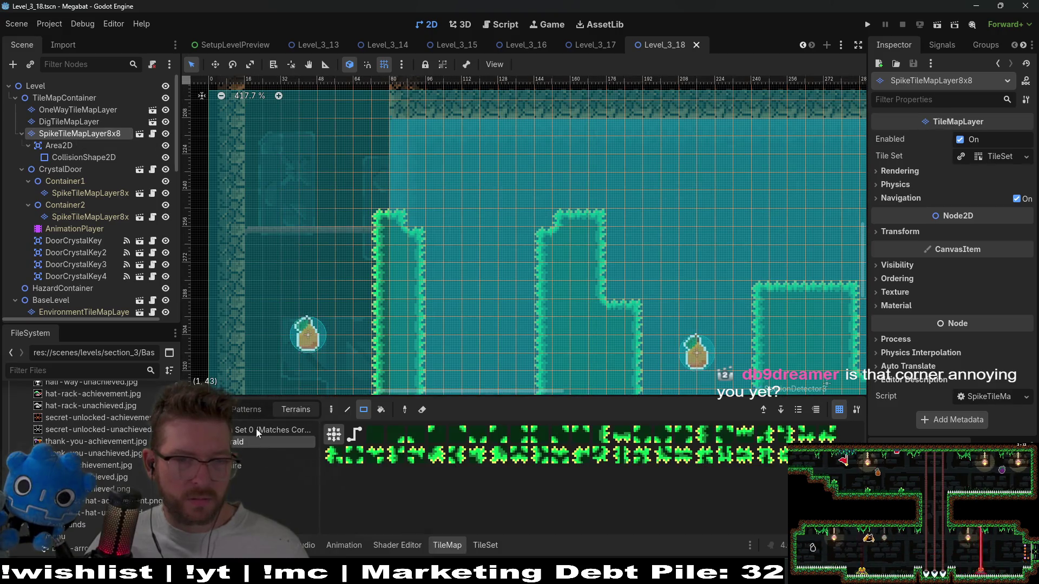
Erase the middle of the left spike wall, square the upper block, and run the level.
{"action": "scroll", "coordinate": [400, 260], "scroll_direction": "down", "scroll_amount": 4}
{"action": "left_click_drag", "start_coordinate": [399, 278], "coordinate": [403, 325]}
{"action": "left_click_drag", "start_coordinate": [400, 238], "coordinate": [432, 268]}
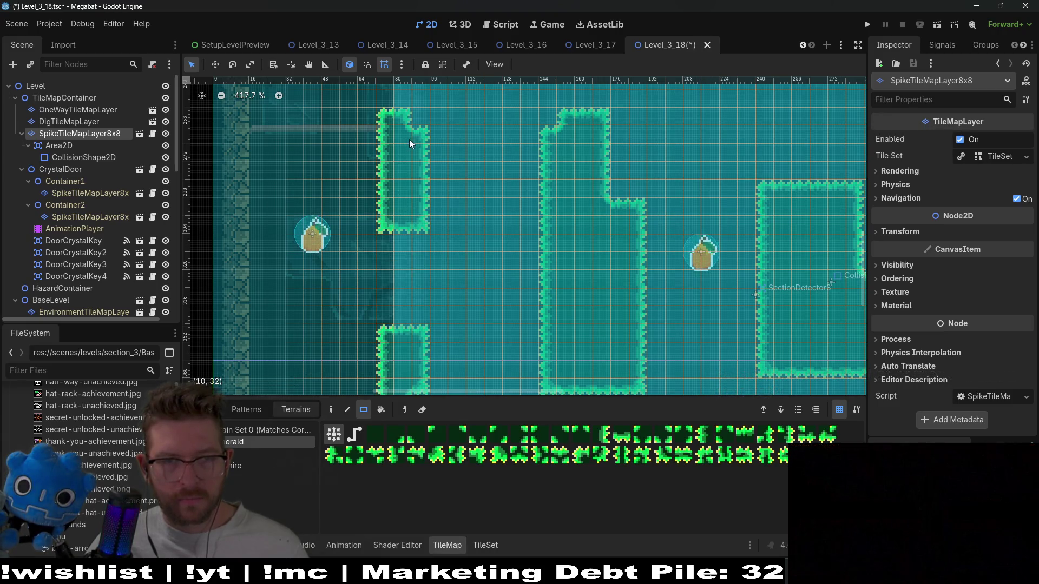
{"action": "scroll", "coordinate": [410, 139], "scroll_direction": "up", "scroll_amount": 2}
{"action": "left_click_drag", "start_coordinate": [385, 139], "coordinate": [423, 191]}
{"action": "scroll", "coordinate": [422, 194], "scroll_direction": "up", "scroll_amount": 2}
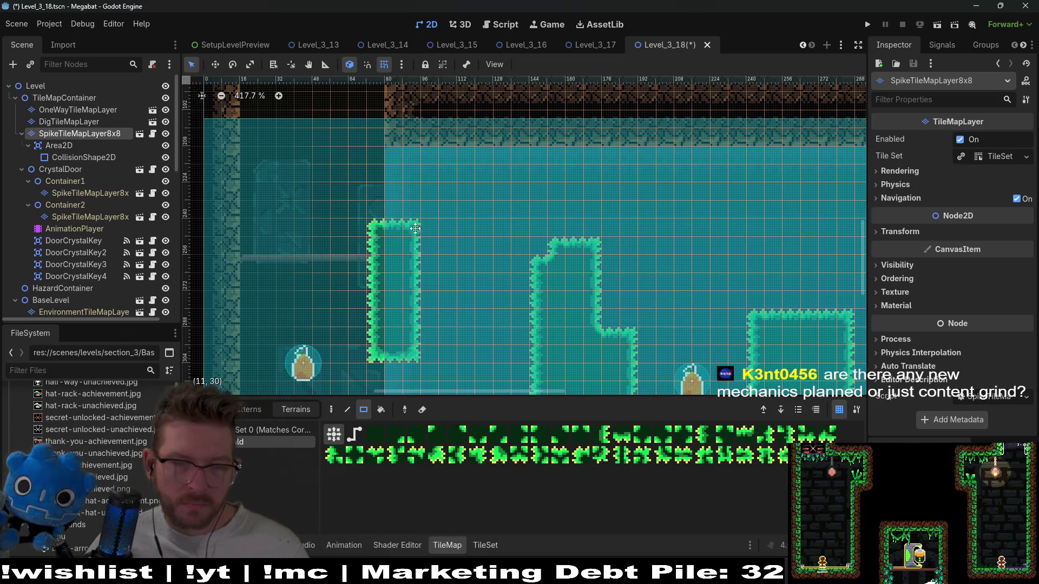
{"action": "left_click_drag", "start_coordinate": [429, 231], "coordinate": [438, 202]}
{"action": "scroll", "coordinate": [438, 203], "scroll_direction": "down", "scroll_amount": 5}
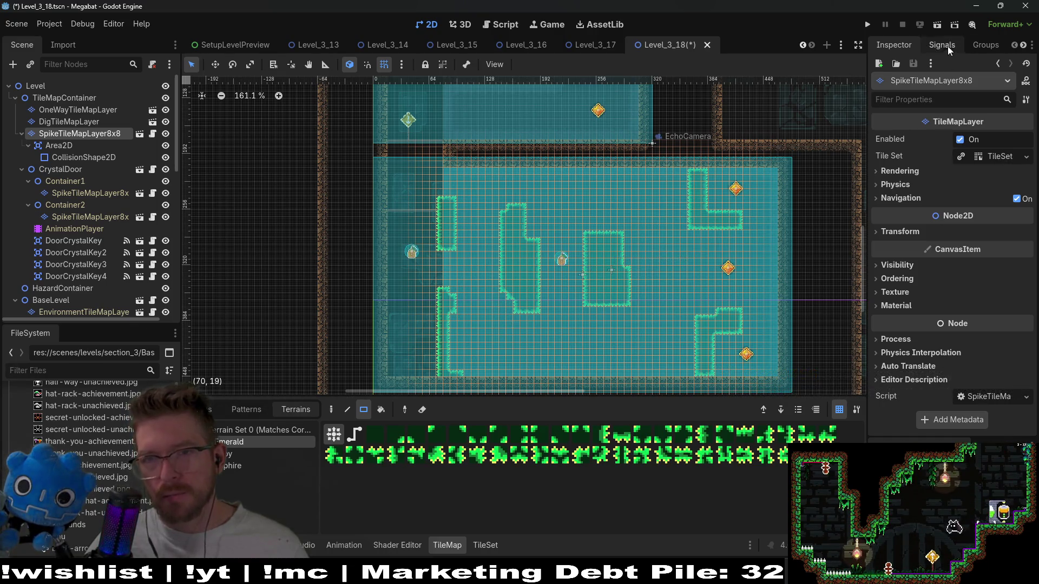
{"action": "left_click", "coordinate": [935, 27]}
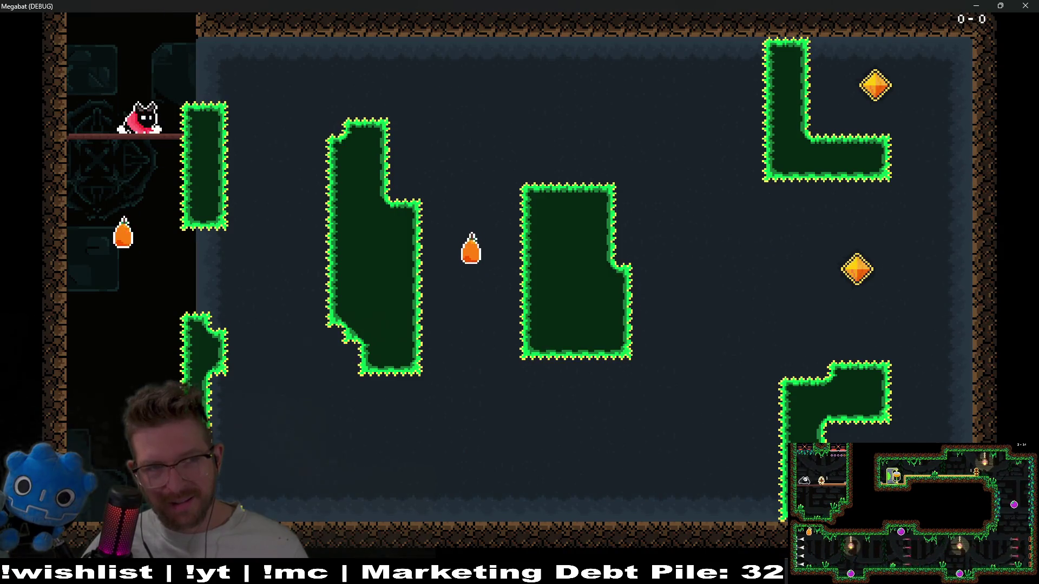
Eat the left carrot, then loop the bat around the room past both gems.
{"action": "key", "text": "Down"}
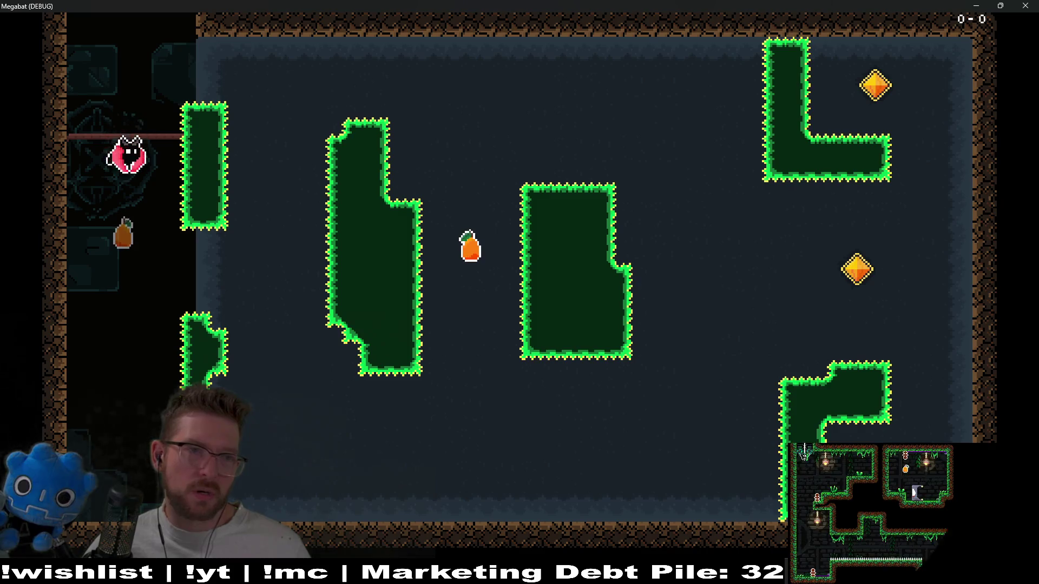
{"action": "key", "text": "Up"}
{"action": "key", "text": "Right"}
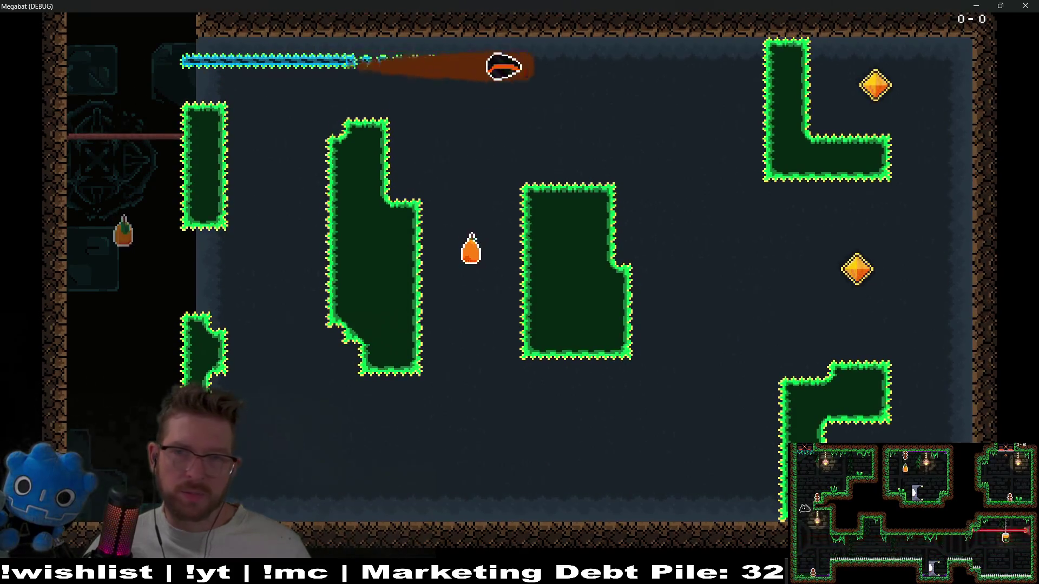
{"action": "key", "text": "Down"}
{"action": "key", "text": "Left"}
{"action": "key", "text": "Up"}
{"action": "key", "text": "Down"}
{"action": "key", "text": "Right"}
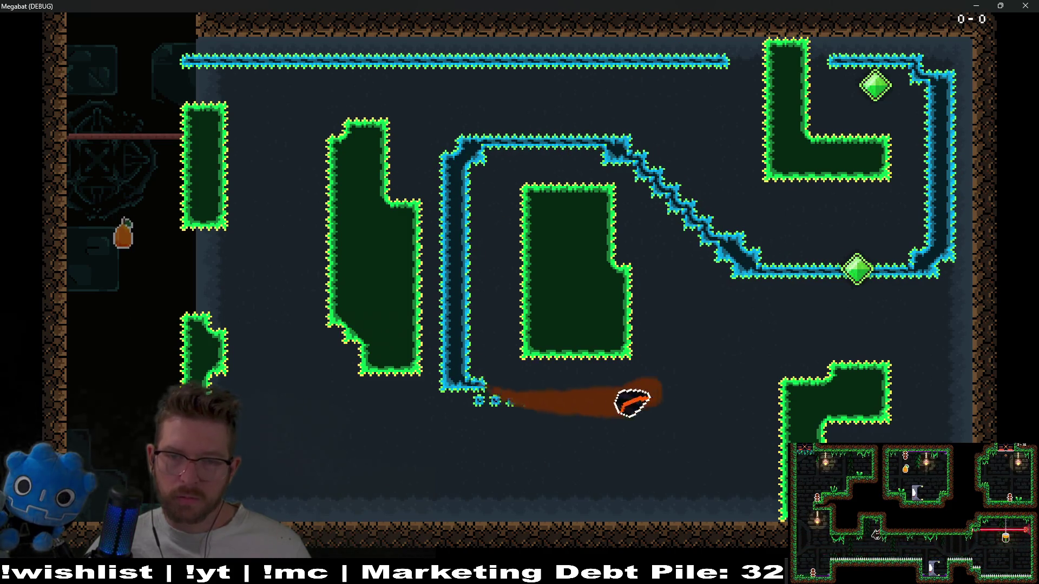
{"action": "key", "text": "Down"}
{"action": "key", "text": "Left"}
{"action": "key", "text": "Up"}
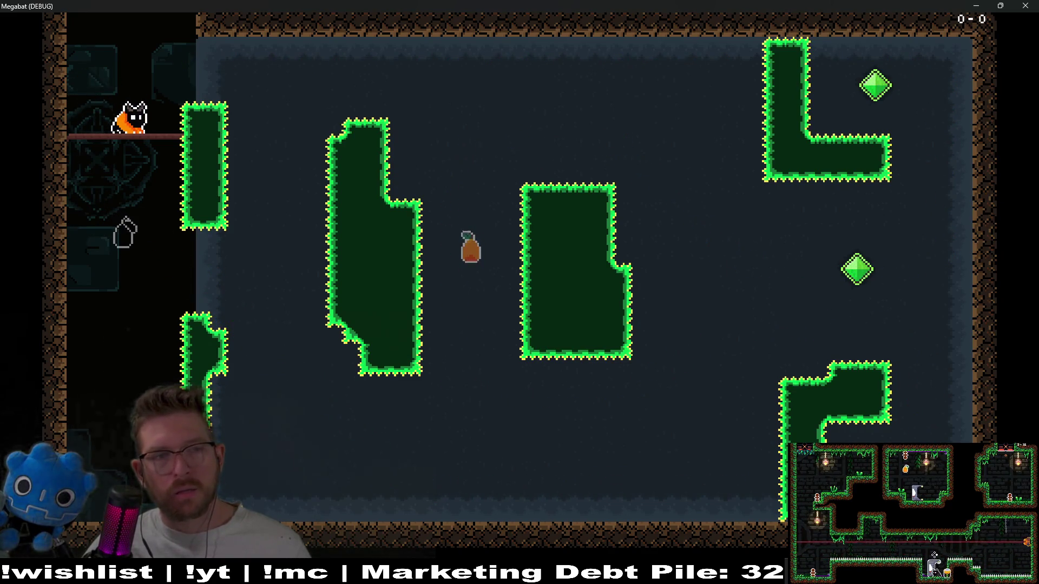
Take the strawberry, dive into the next room, and crash into the green spike wall.
{"action": "key", "text": "Down"}
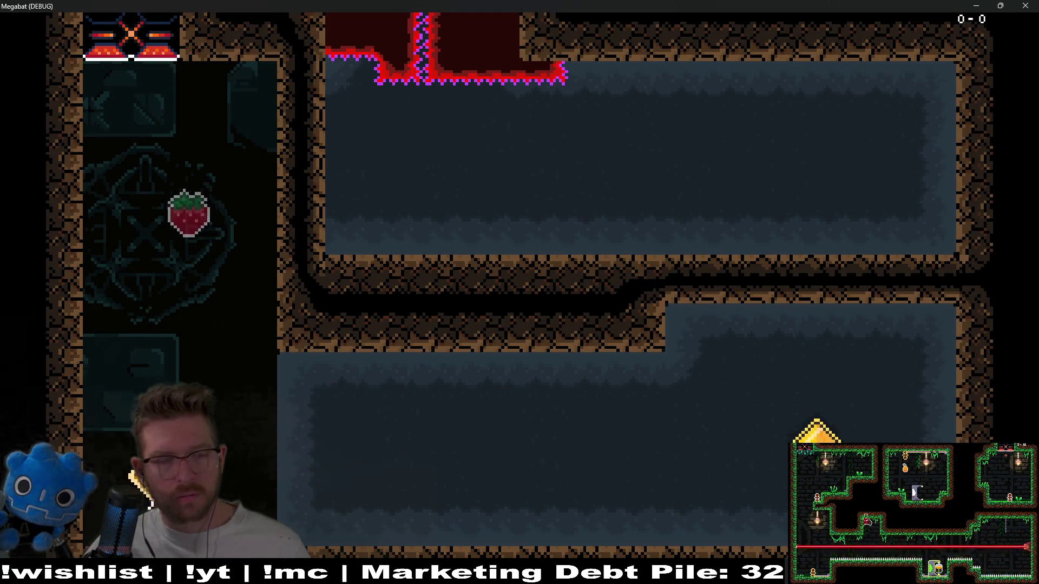
{"action": "key", "text": "Up"}
{"action": "key", "text": "Down"}
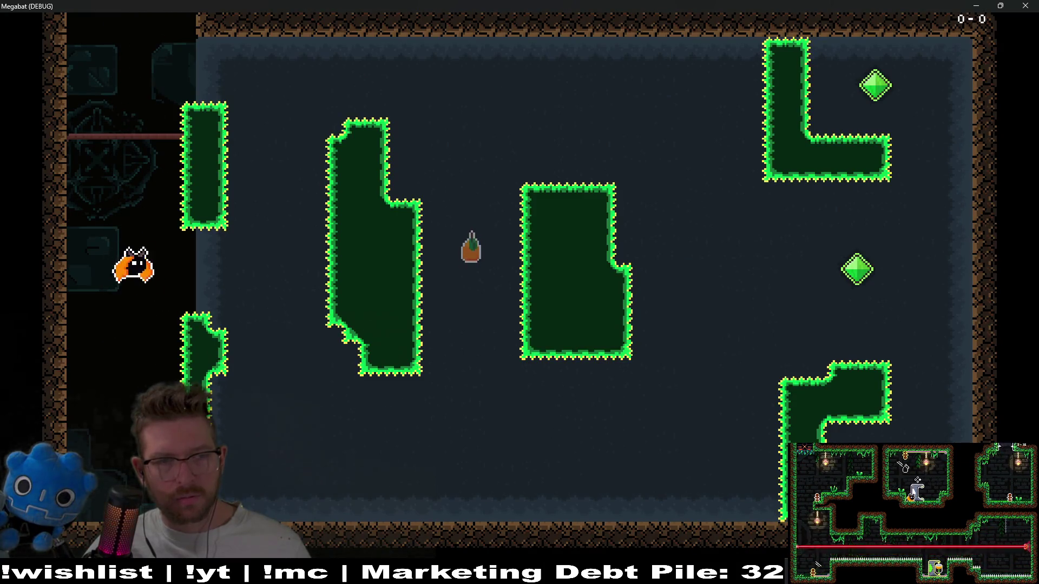
{"action": "key", "text": "Right"}
{"action": "key", "text": "Down"}
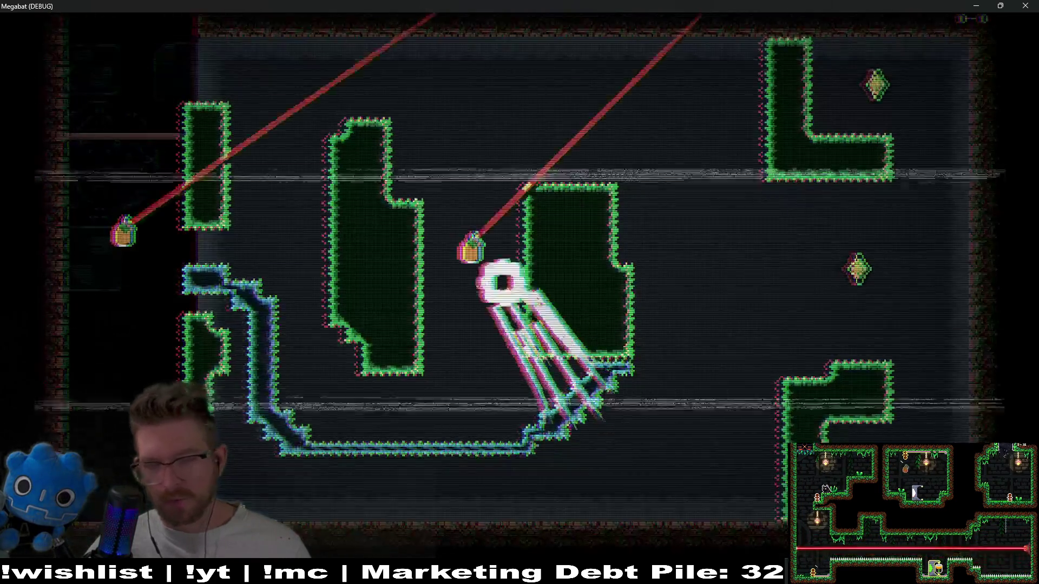
{"action": "key", "text": "Down"}
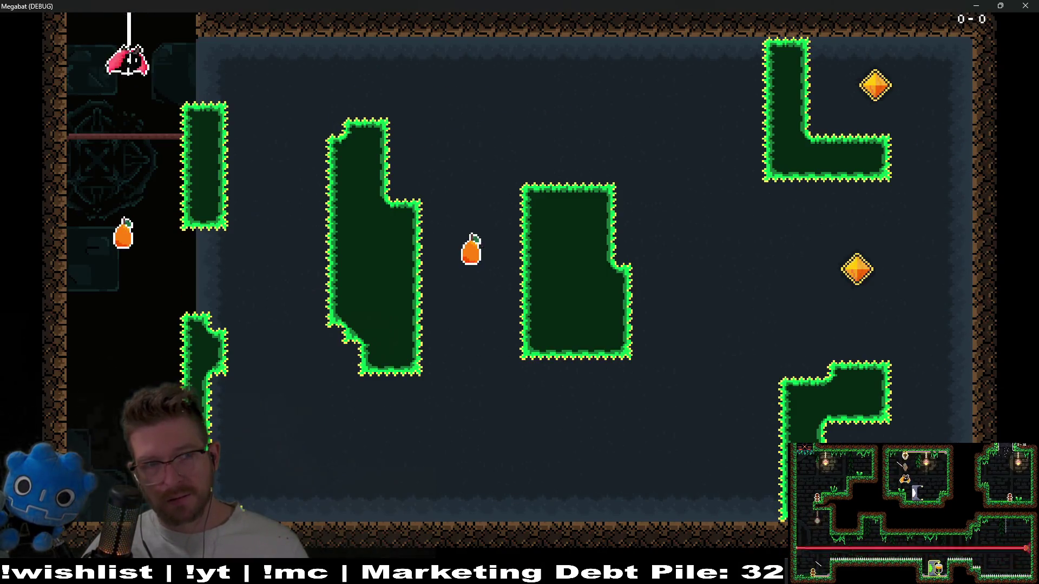
{"action": "key", "text": "Down"}
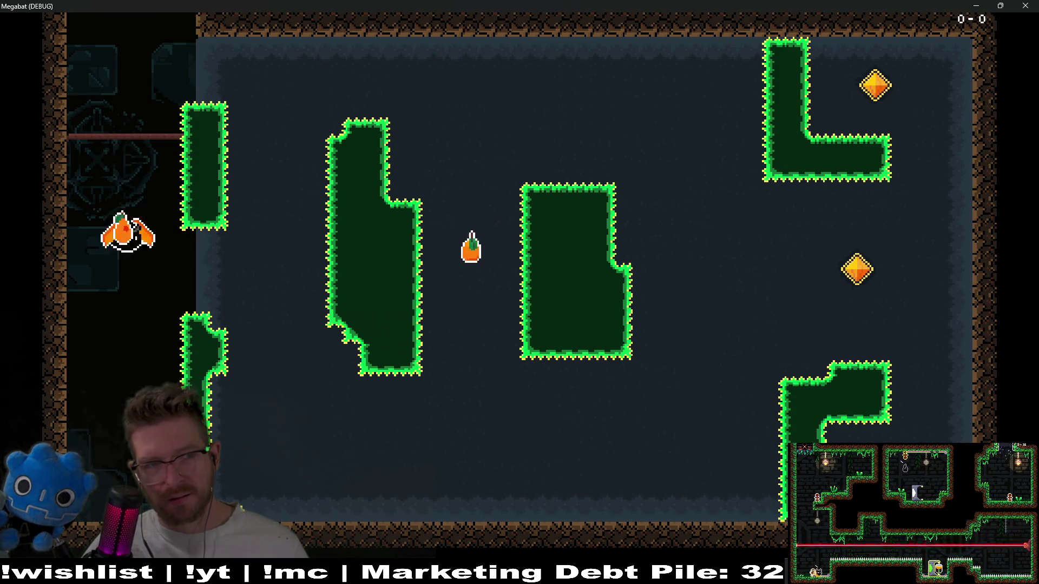
{"action": "key", "text": "Right"}
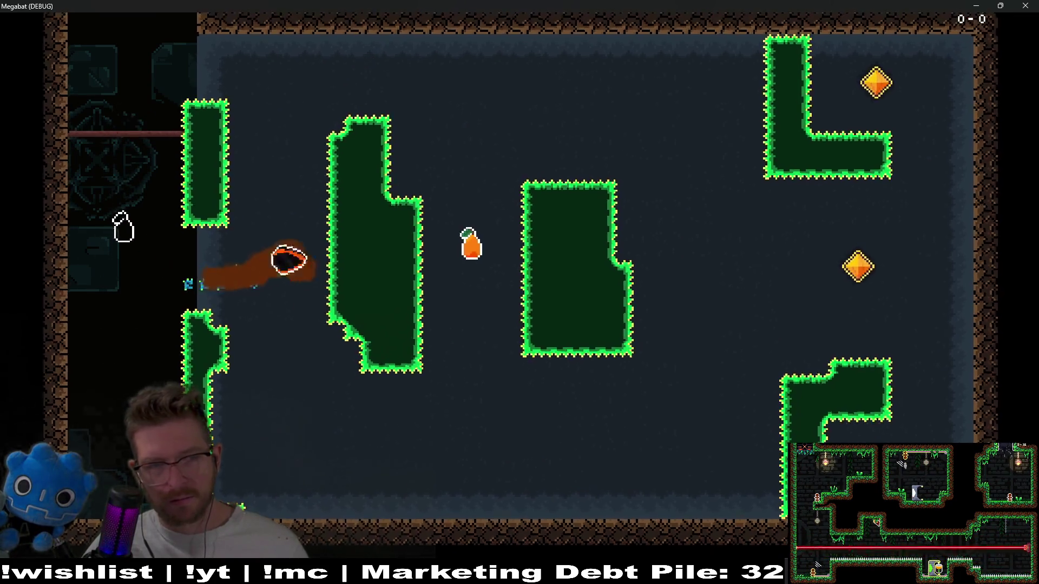
{"action": "key", "text": "Down"}
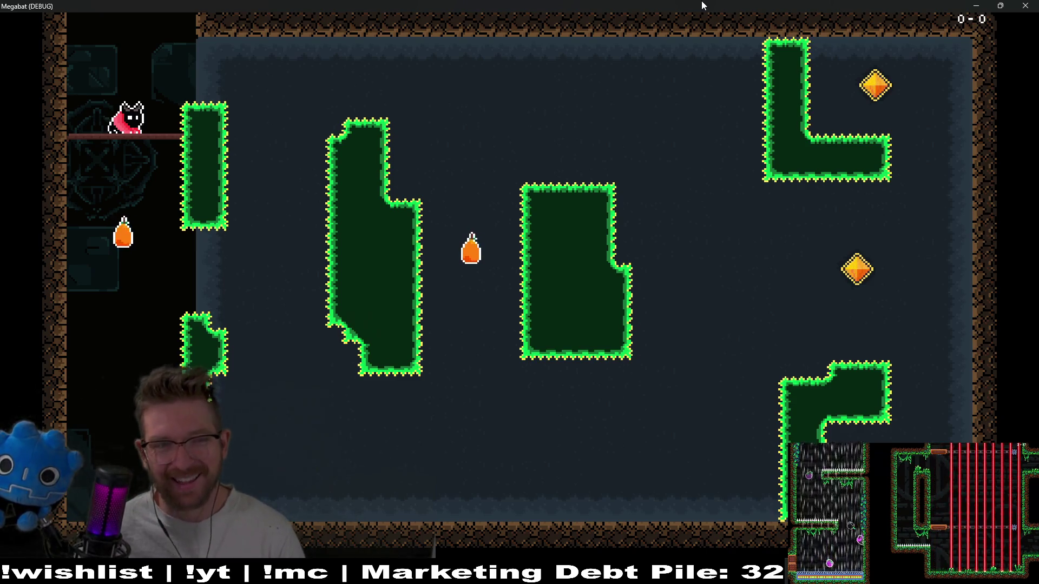
Collect the left fruit, loop past both gems, and return to the top-left perch.
{"action": "key", "text": "Down"}
{"action": "key", "text": "Right"}
{"action": "key", "text": "Down"}
{"action": "key", "text": "Left"}
{"action": "key", "text": "Down"}
{"action": "key", "text": "Right"}
{"action": "key", "text": "Down"}
{"action": "key", "text": "Left"}
{"action": "key", "text": "Up"}
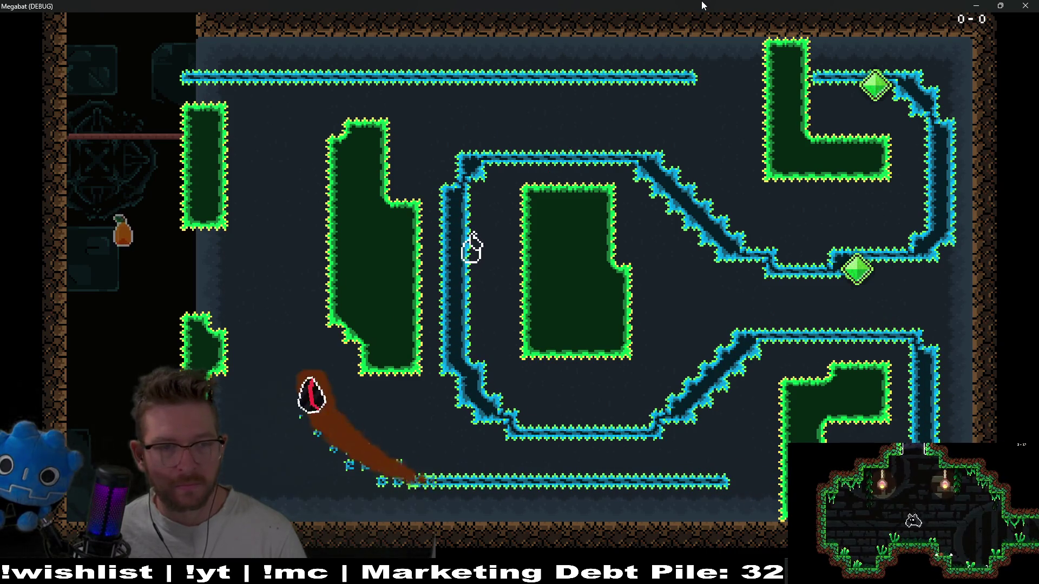
{"action": "key", "text": "Left"}
{"action": "key", "text": "Up"}
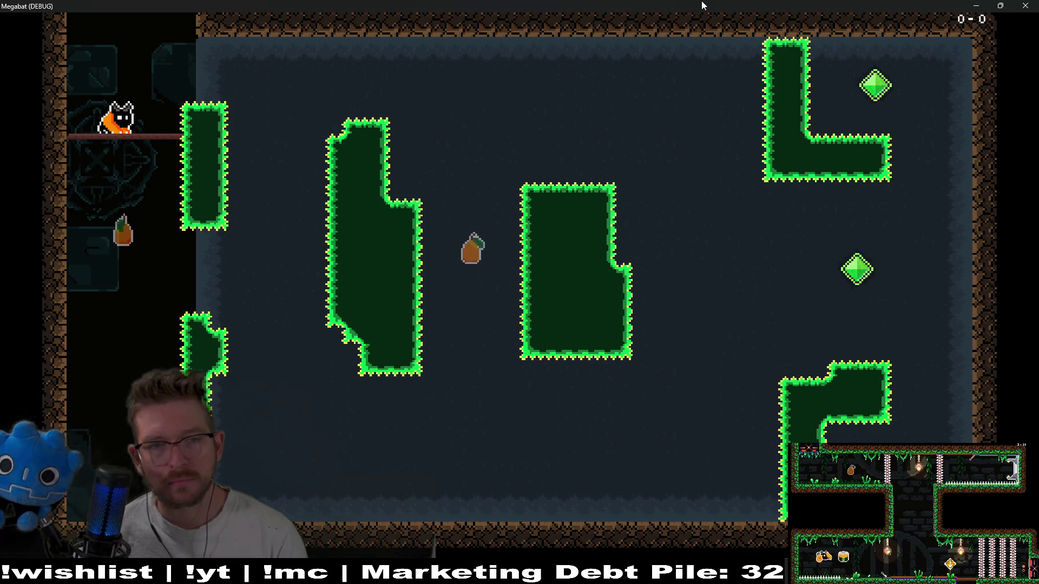
Nudge the bat along the ledge, drop for the seed, and fly back up.
{"action": "key", "text": "Right"}
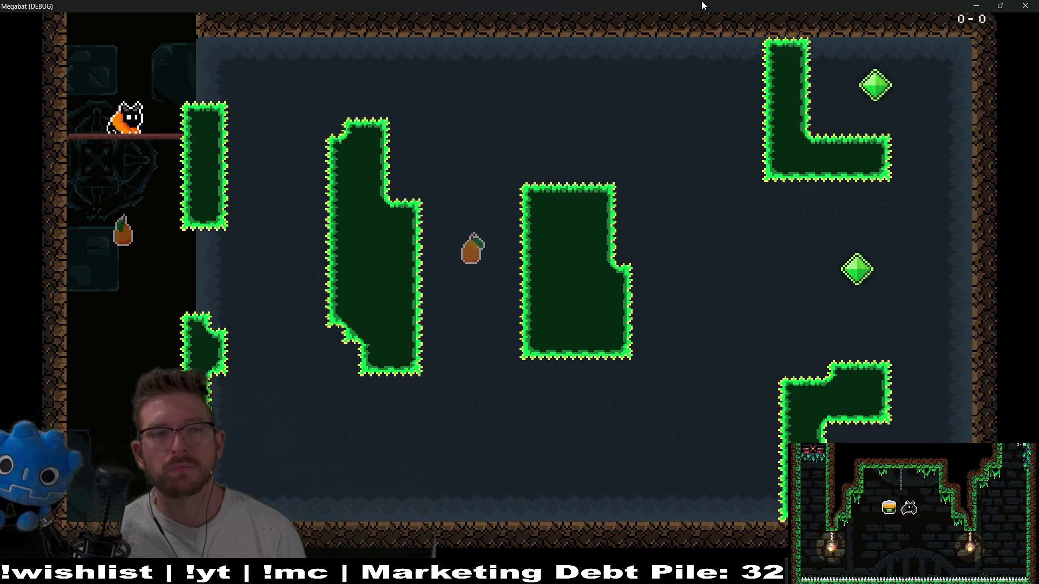
{"action": "key", "text": "Right"}
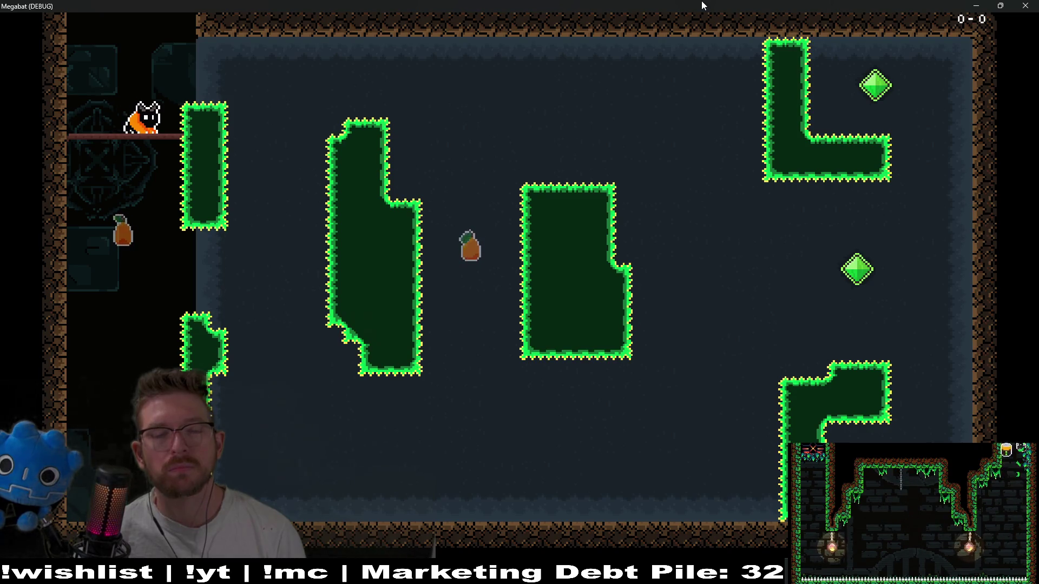
{"action": "key", "text": "Down"}
{"action": "key", "text": "Right"}
{"action": "key", "text": "Right"}
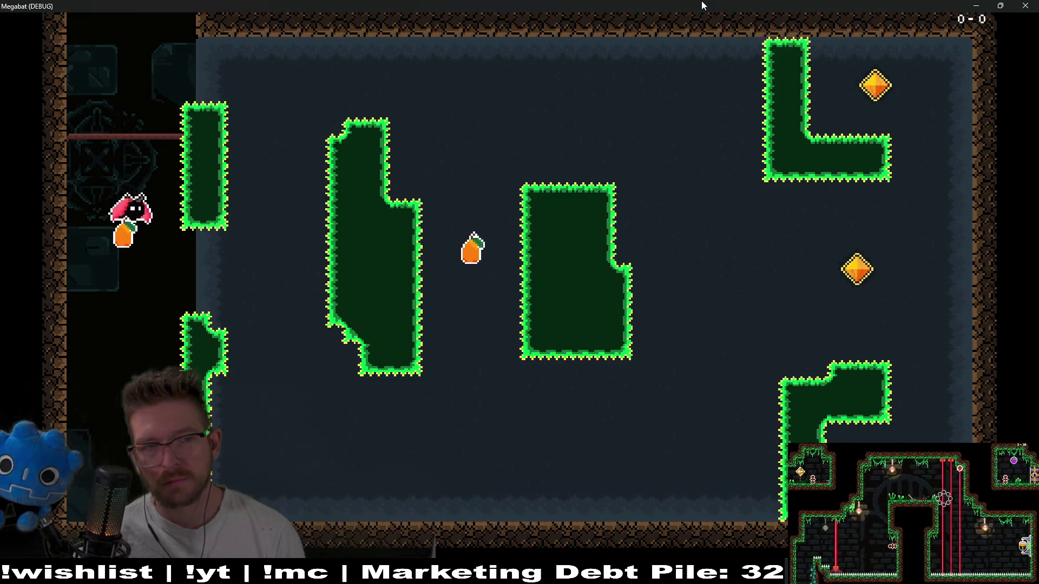
{"action": "key", "text": "Up"}
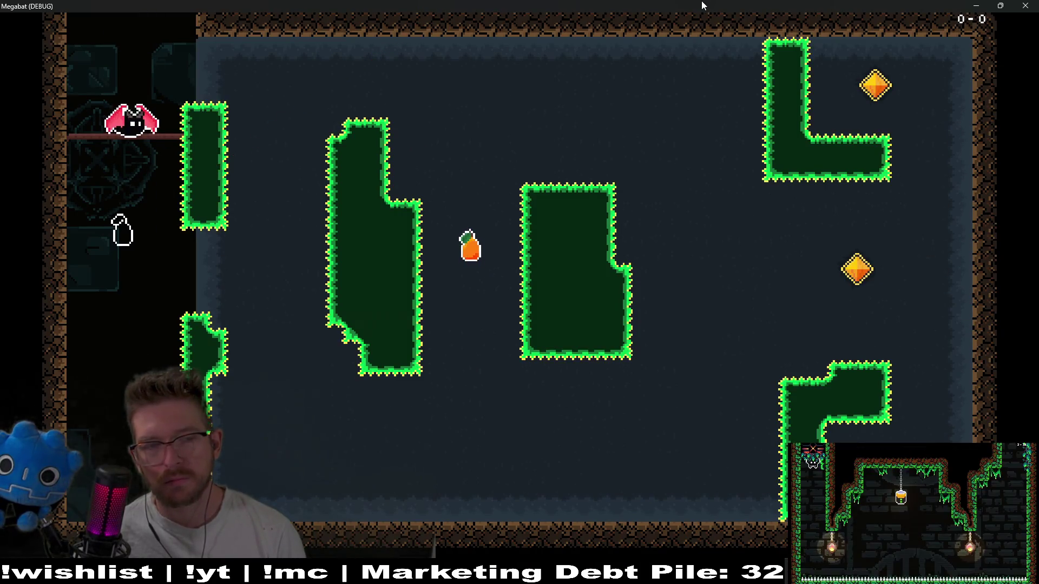
Dash up-right along the top and right walls, then quit the game with F8.
{"action": "key", "text": "Right"}
{"action": "key", "text": "space"}
{"action": "key", "text": "Right"}
{"action": "key", "text": "Down"}
{"action": "key", "text": "Right"}
{"action": "key", "text": "Up"}
{"action": "key", "text": "Right"}
{"action": "key", "text": "Up"}
{"action": "key", "text": "Left"}
{"action": "key", "text": "Down"}
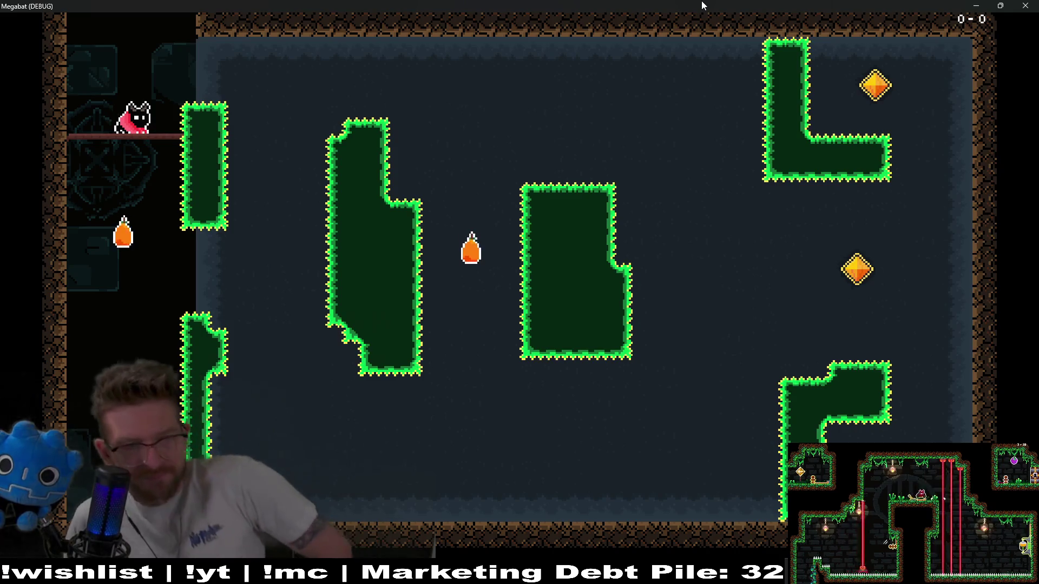
{"action": "key", "text": "F8"}
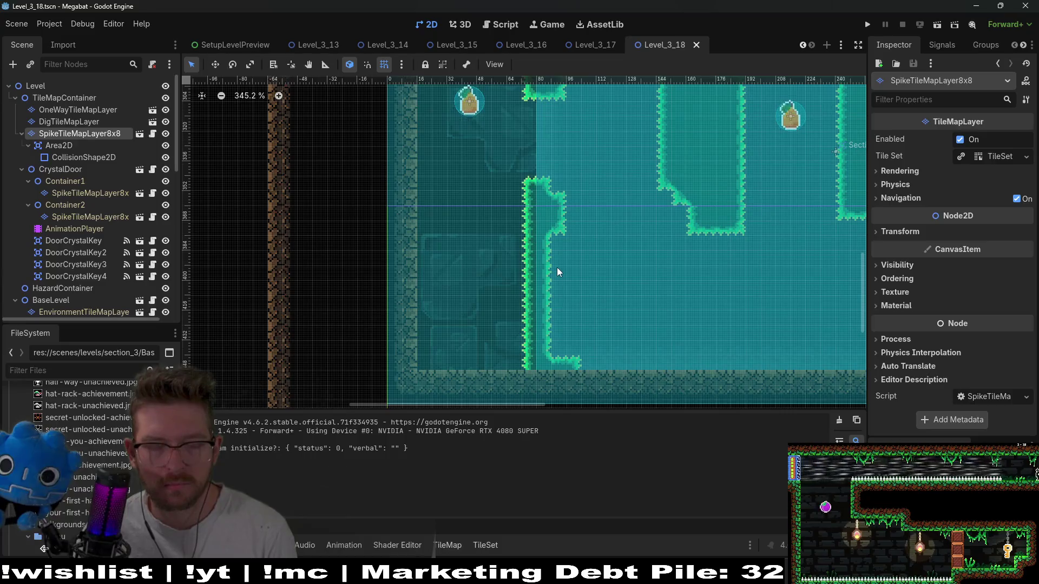
Paint a one-way platform tile on OneWayTileMapLayer beside the left room's spike wall.
{"action": "left_click_drag", "start_coordinate": [559, 272], "coordinate": [530, 317]}
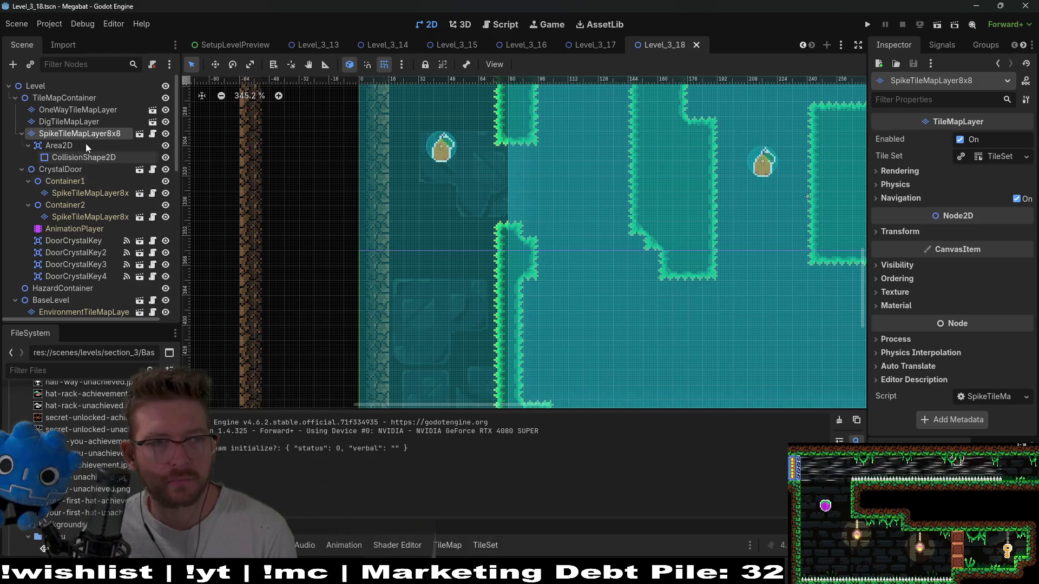
{"action": "left_click", "coordinate": [82, 122]}
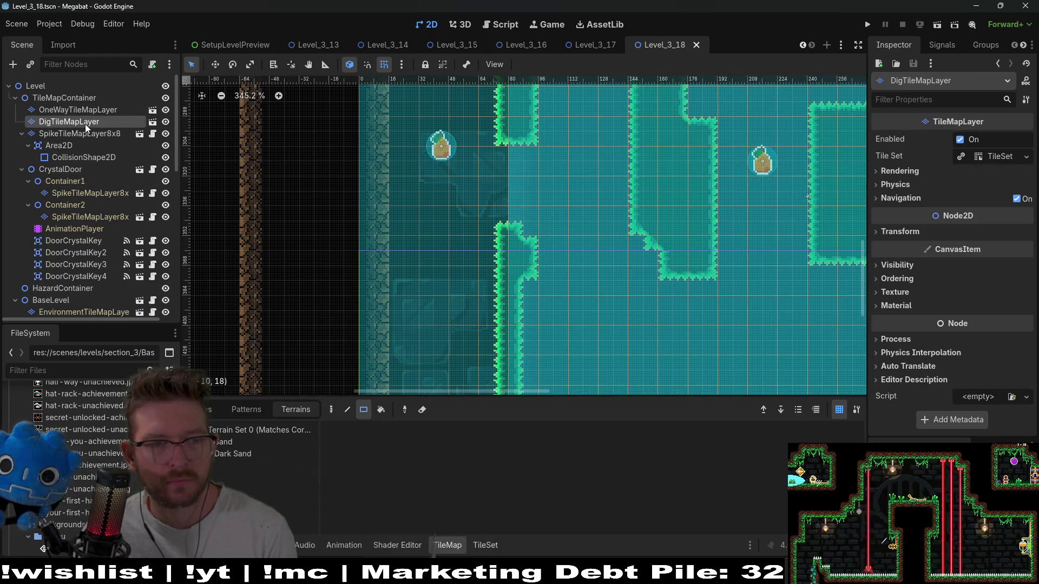
{"action": "left_click", "coordinate": [78, 110]}
{"action": "left_click", "coordinate": [214, 414]}
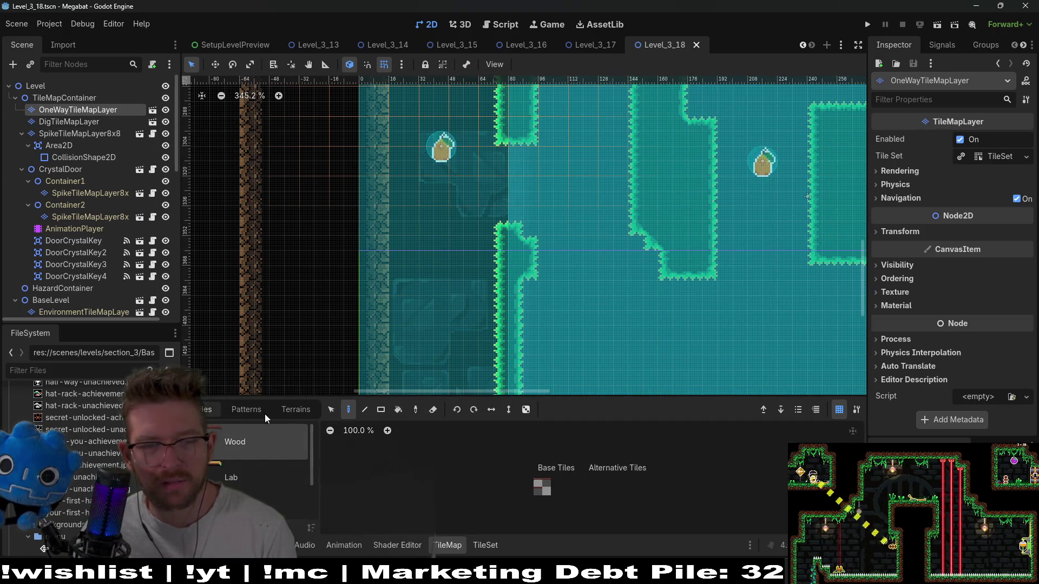
{"action": "left_click", "coordinate": [536, 482]}
{"action": "left_click", "coordinate": [401, 249]}
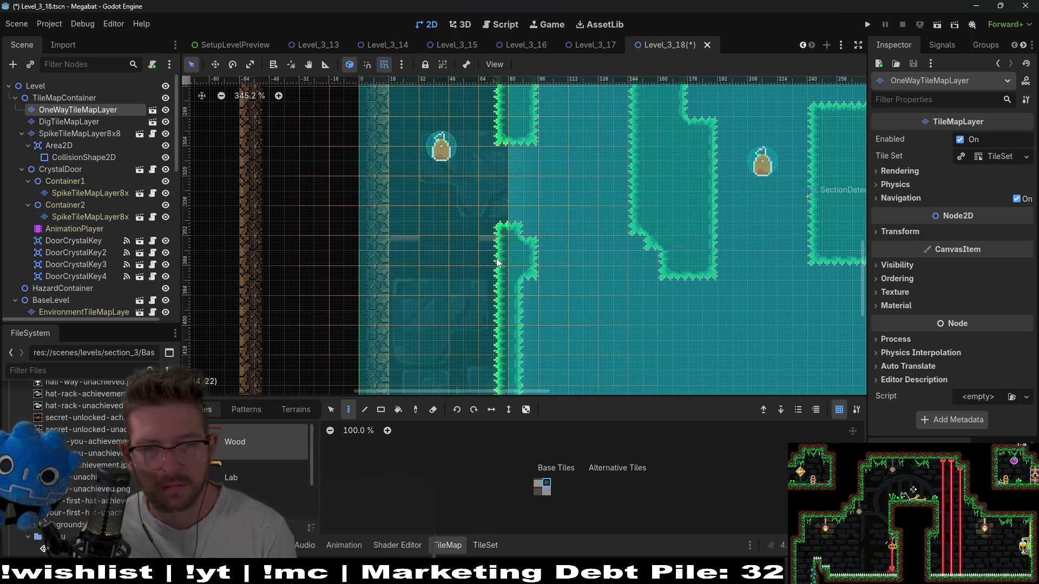
{"action": "left_click", "coordinate": [537, 491]}
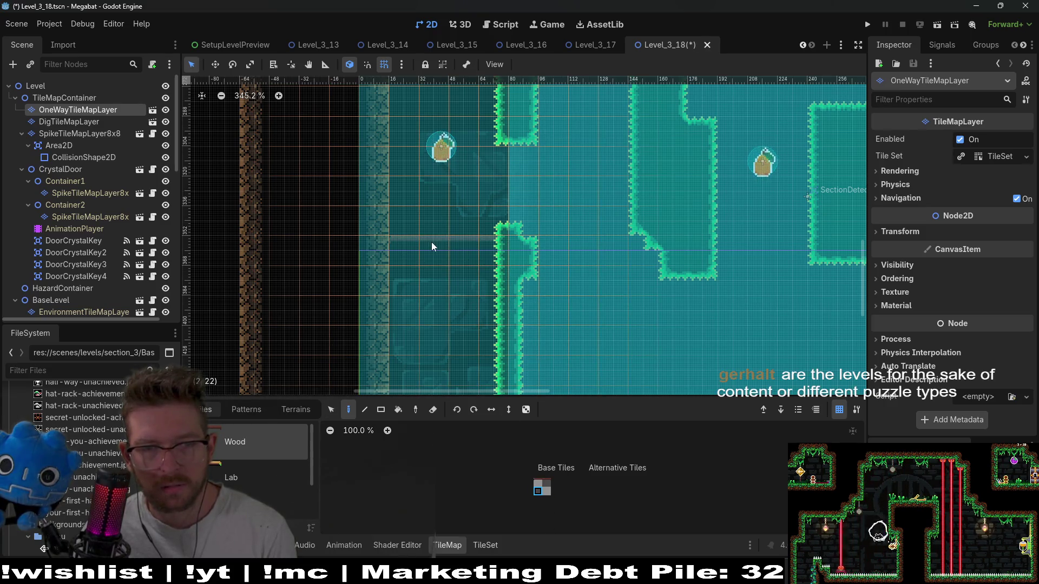
{"action": "scroll", "coordinate": [432, 246], "scroll_direction": "up", "scroll_amount": 3}
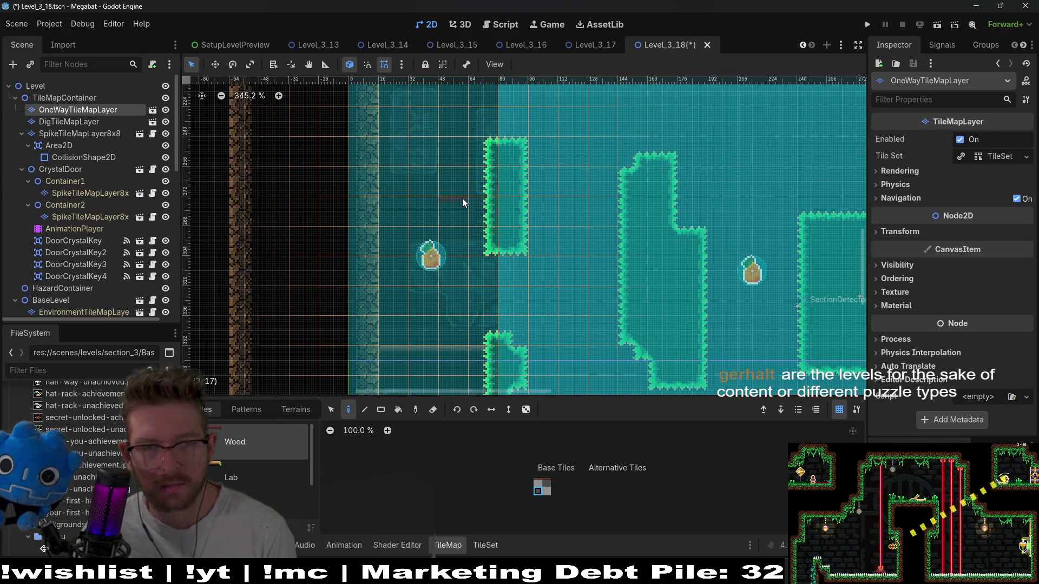
{"action": "scroll", "coordinate": [460, 227], "scroll_direction": "up", "scroll_amount": 2}
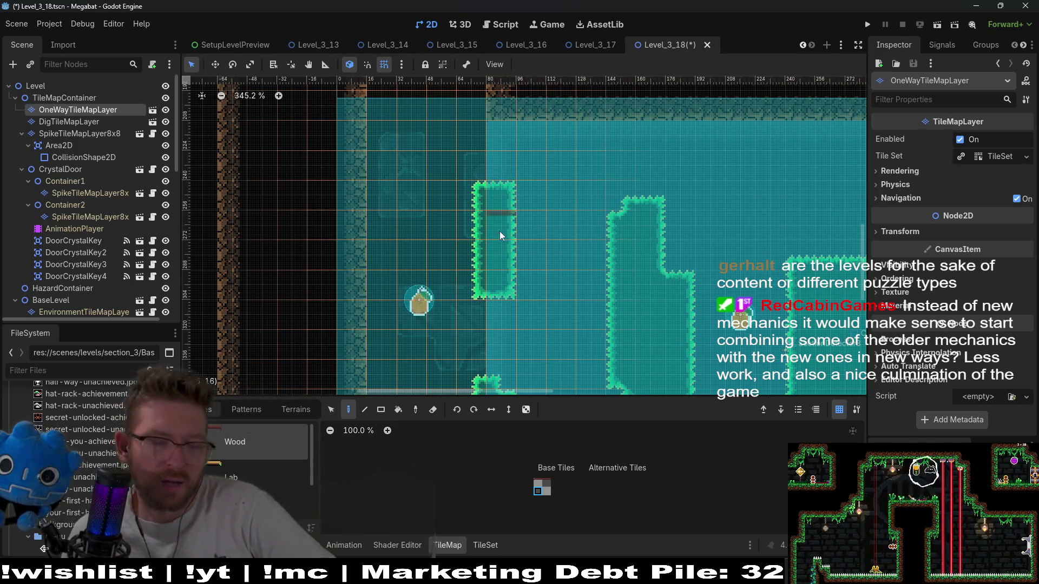
{"action": "scroll", "coordinate": [499, 232], "scroll_direction": "down", "scroll_amount": 3}
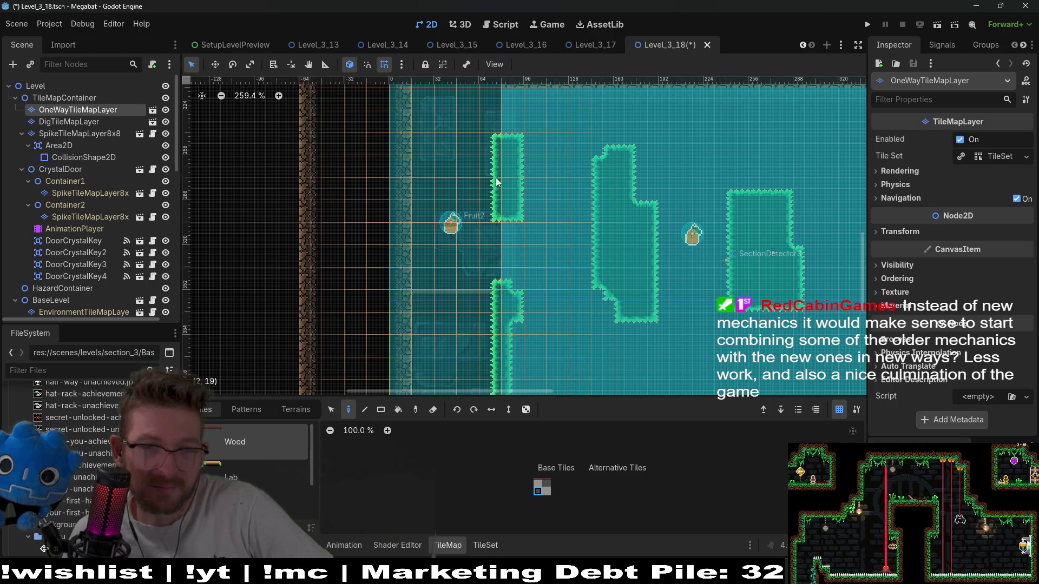
Save the Level_3_18 scene with Ctrl+S.
{"action": "left_click", "coordinate": [606, 45]}
{"action": "left_click", "coordinate": [658, 45]}
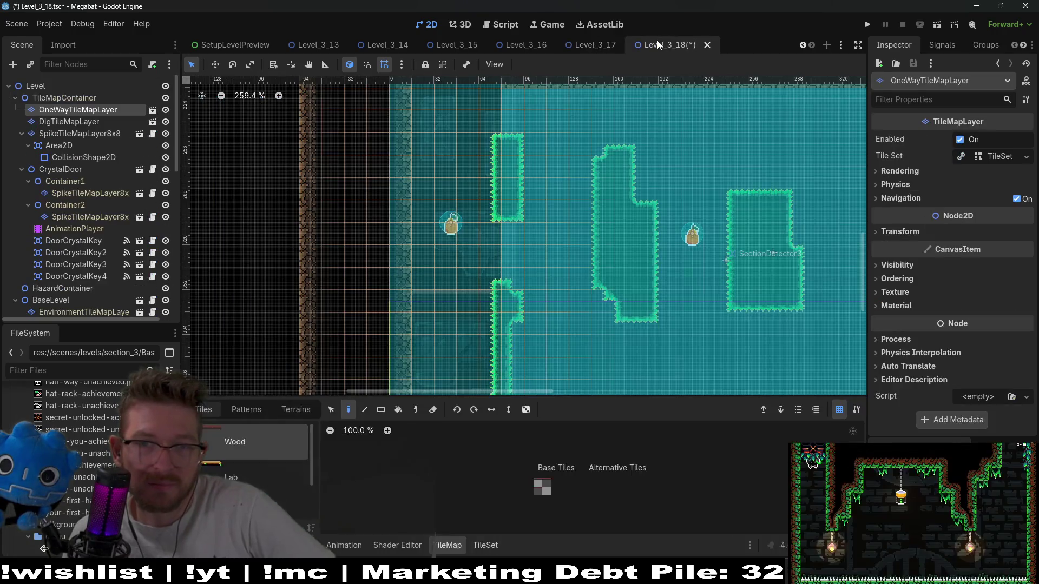
{"action": "key", "text": "ctrl+s"}
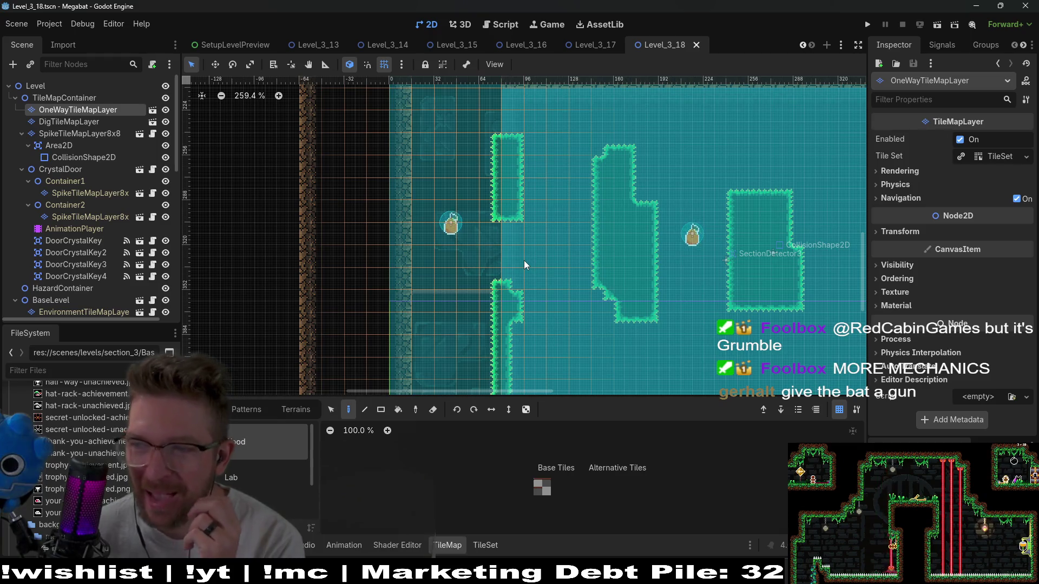
Select the Fruit2 pickup in the Scene tree.
{"action": "scroll", "coordinate": [524, 260], "scroll_direction": "down", "scroll_amount": 2}
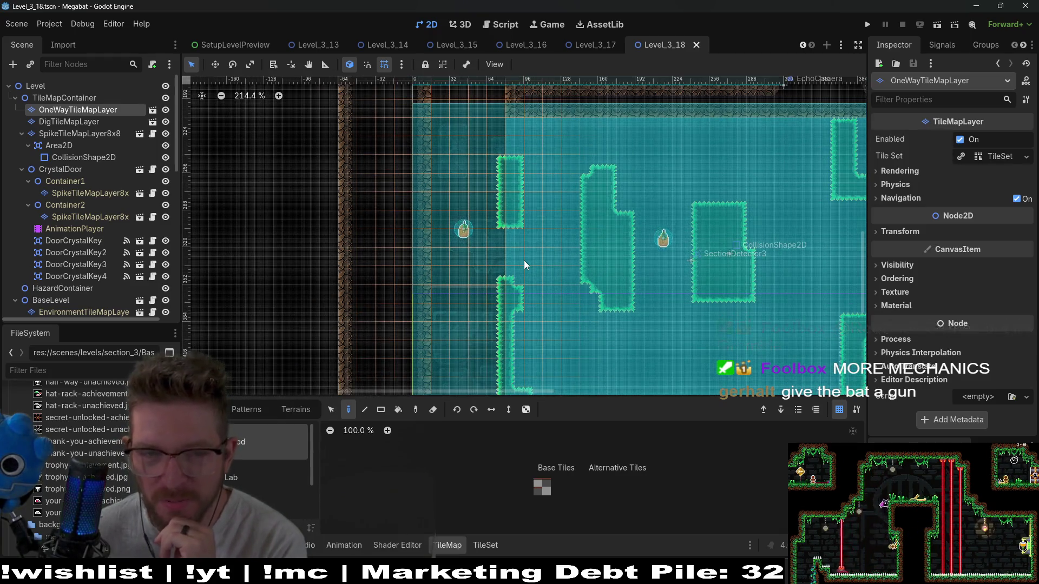
{"action": "scroll", "coordinate": [103, 209], "scroll_direction": "down", "scroll_amount": 10}
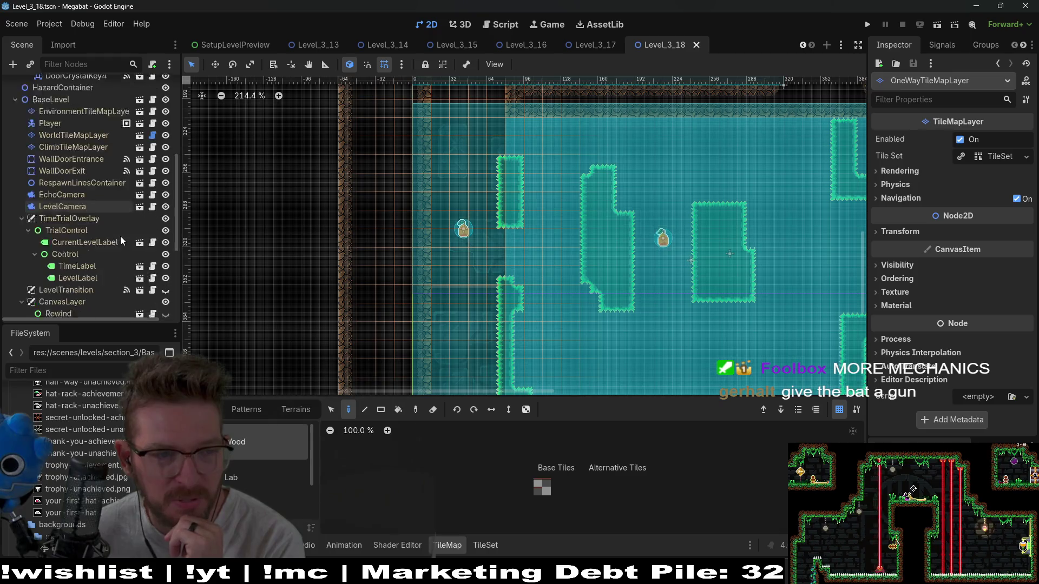
{"action": "left_click", "coordinate": [37, 244]}
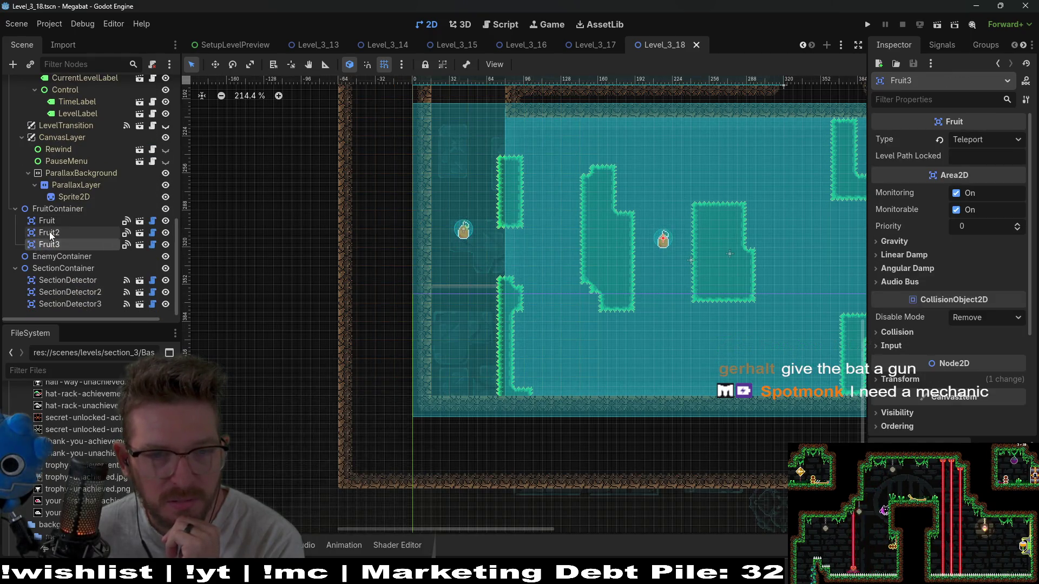
{"action": "left_click", "coordinate": [50, 231]}
Move Fruit2 about 38 px lower in the left room with the Move tool.
{"action": "key", "text": "w"}
{"action": "left_click_drag", "start_coordinate": [468, 237], "coordinate": [469, 258]}
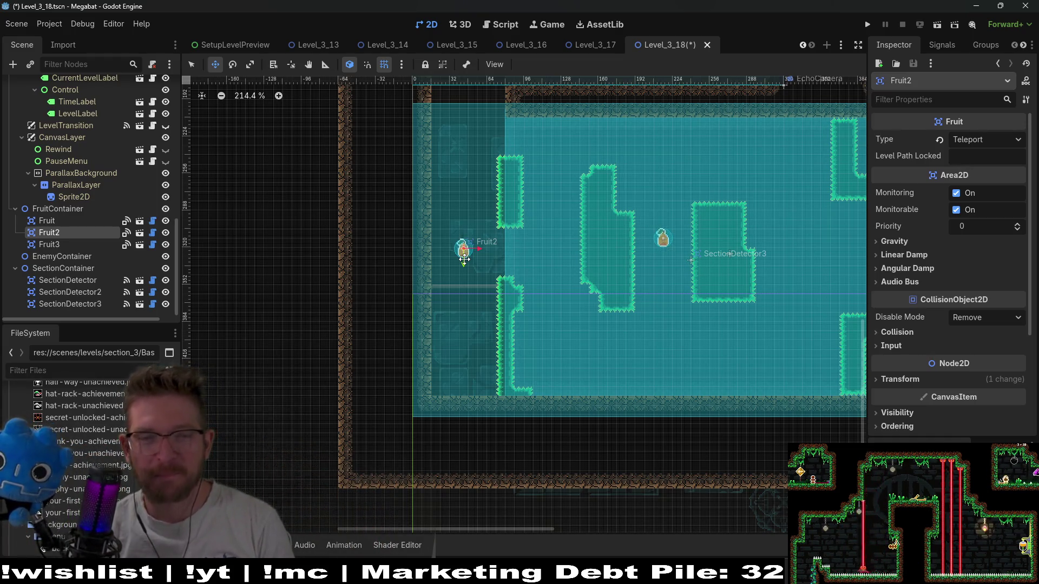
{"action": "scroll", "coordinate": [464, 259], "scroll_direction": "up", "scroll_amount": 6}
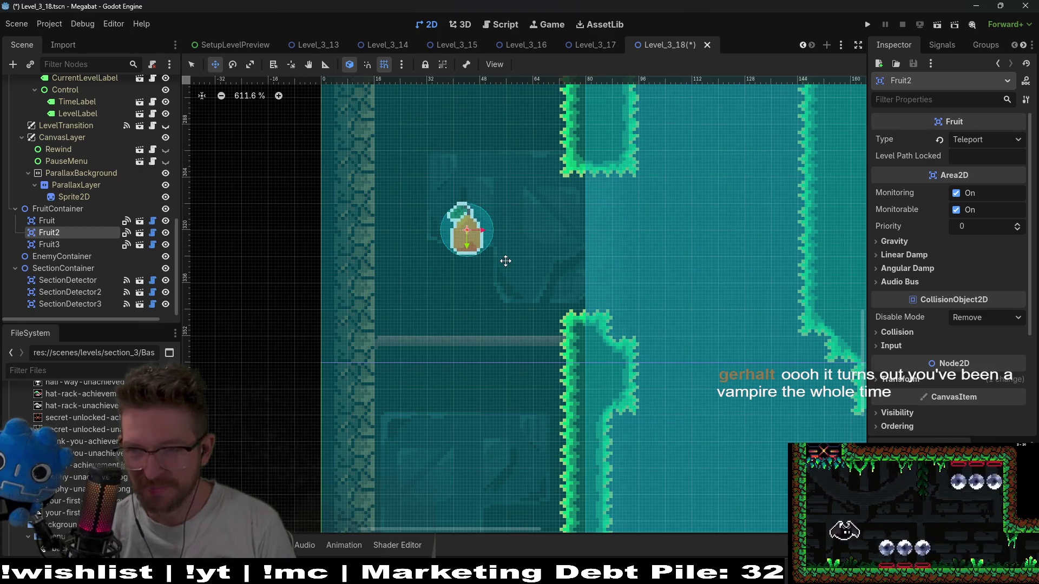
{"action": "scroll", "coordinate": [509, 259], "scroll_direction": "down", "scroll_amount": 5}
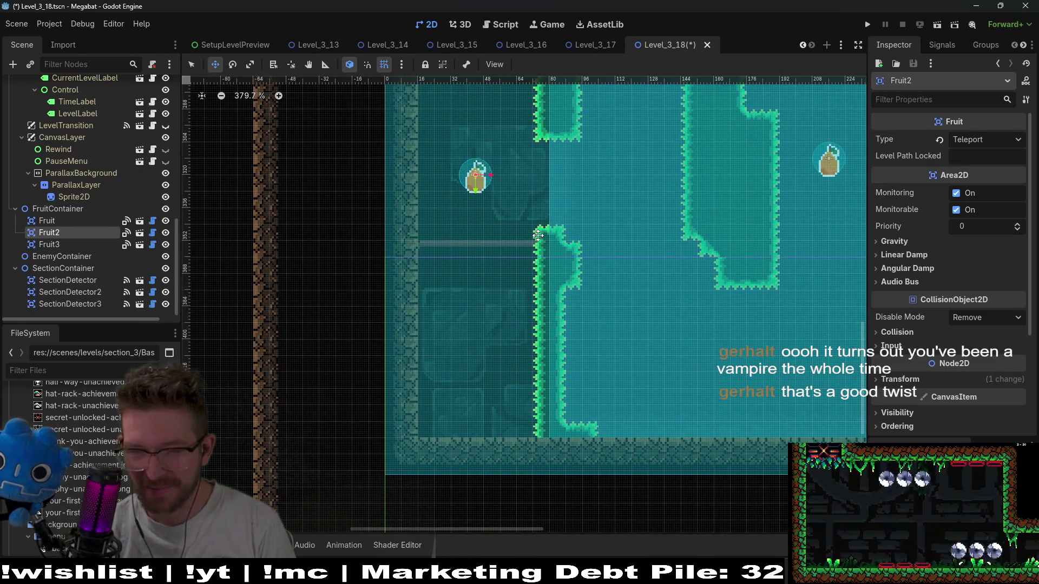
{"action": "scroll", "coordinate": [538, 235], "scroll_direction": "down", "scroll_amount": 2}
{"action": "scroll", "coordinate": [99, 248], "scroll_direction": "up", "scroll_amount": 8}
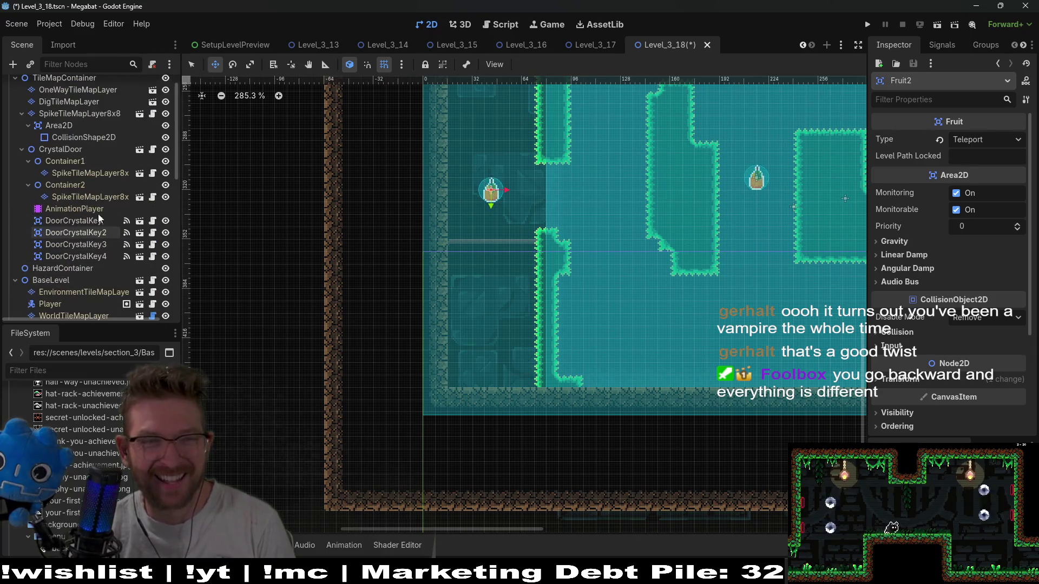
{"action": "scroll", "coordinate": [87, 189], "scroll_direction": "up", "scroll_amount": 2}
Select SpikeTileMapLayer8x8 and choose the Emerald spike terrain for painting.
{"action": "left_click", "coordinate": [100, 134]}
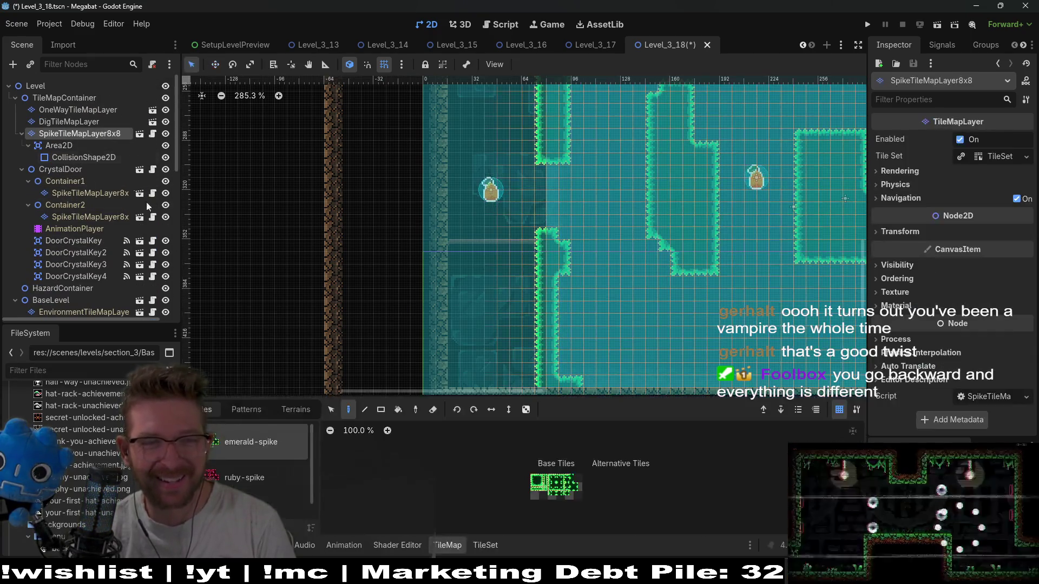
{"action": "left_click", "coordinate": [295, 409]}
{"action": "left_click", "coordinate": [237, 440]}
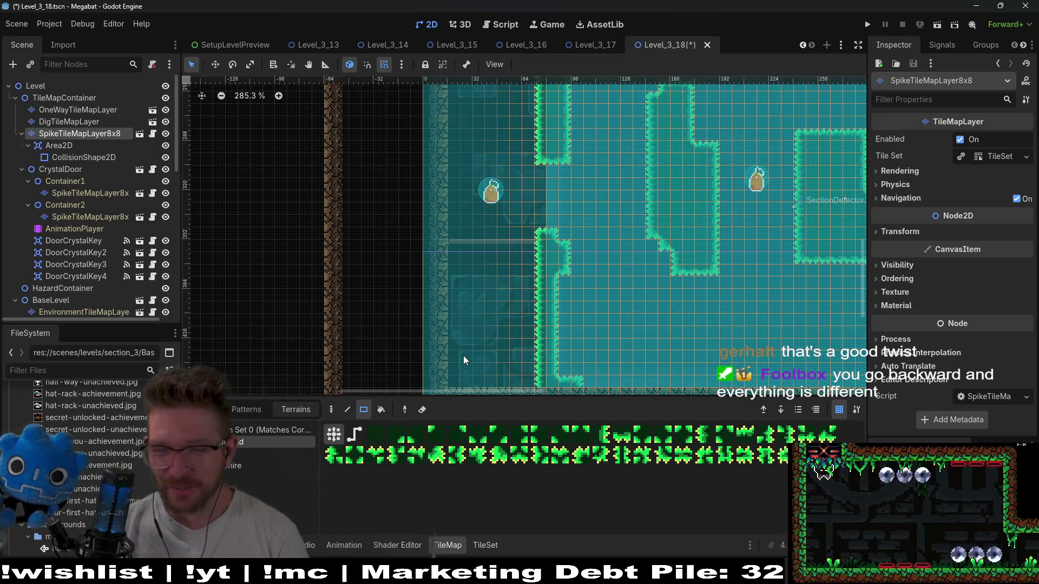
Paint an Emerald spike strip along the left room's floor with a raised step and upturned left end.
{"action": "scroll", "coordinate": [499, 342], "scroll_direction": "down", "scroll_amount": 4}
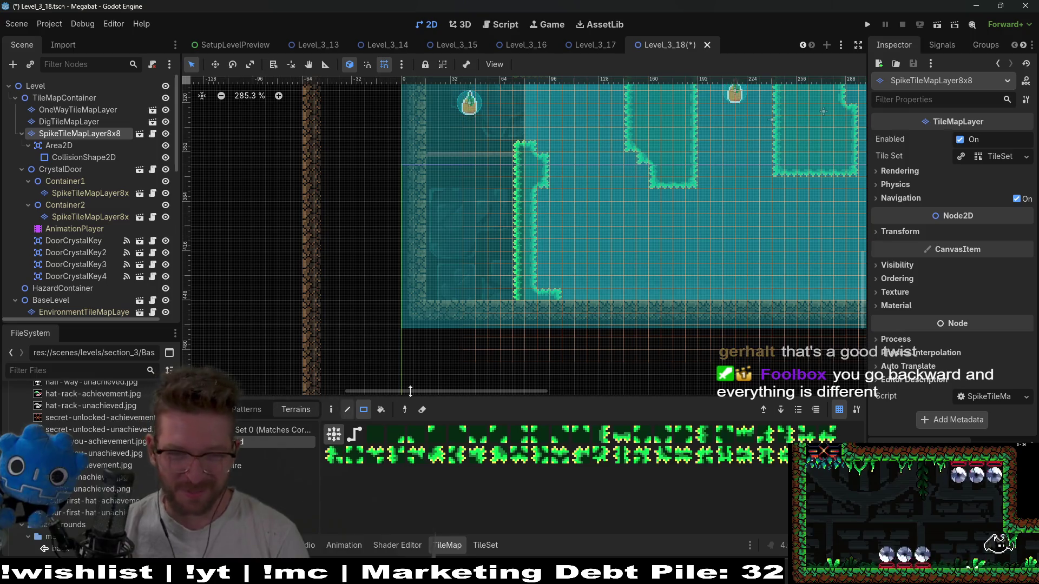
{"action": "mouse_move", "coordinate": [525, 293]}
{"action": "left_mouse_down"}
{"action": "mouse_move", "coordinate": [511, 276]}
{"action": "mouse_move", "coordinate": [427, 288]}
{"action": "mouse_move", "coordinate": [501, 324]}
{"action": "mouse_move", "coordinate": [429, 295]}
{"action": "left_mouse_up"}
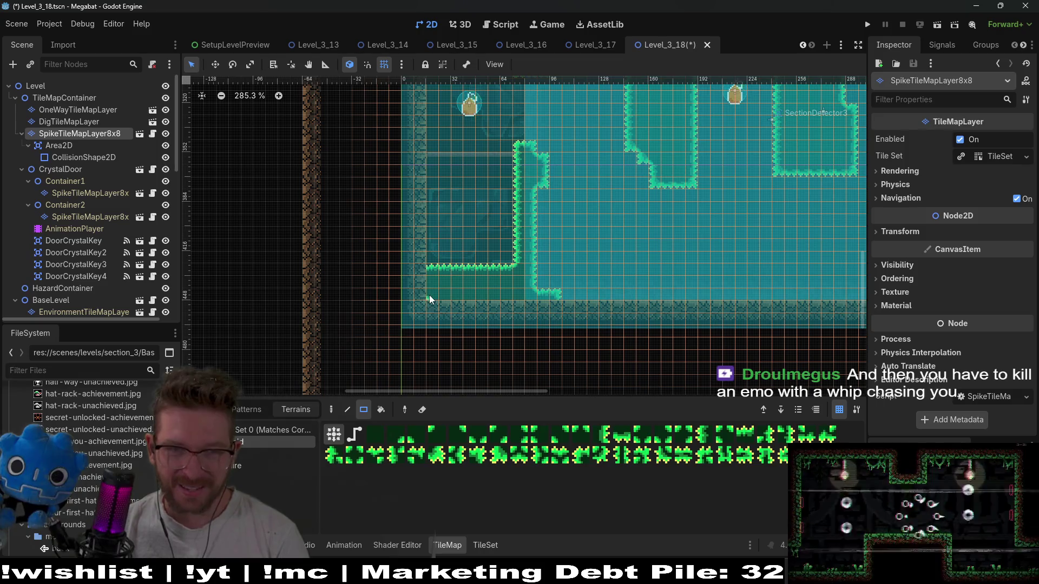
{"action": "mouse_move", "coordinate": [490, 242]}
{"action": "left_mouse_down"}
{"action": "mouse_move", "coordinate": [503, 279]}
{"action": "mouse_move", "coordinate": [515, 277]}
{"action": "mouse_move", "coordinate": [495, 252]}
{"action": "mouse_move", "coordinate": [508, 238]}
{"action": "left_mouse_up"}
{"action": "scroll", "coordinate": [513, 219], "scroll_direction": "up", "scroll_amount": 2}
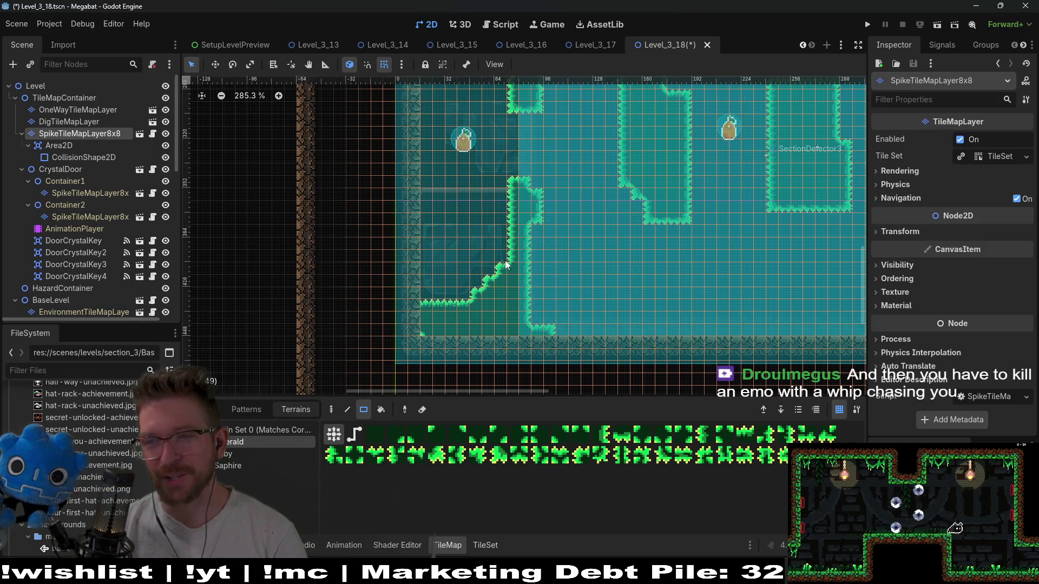
{"action": "left_click", "coordinate": [421, 294]}
{"action": "scroll", "coordinate": [480, 271], "scroll_direction": "up", "scroll_amount": 2}
{"action": "scroll", "coordinate": [440, 324], "scroll_direction": "right", "scroll_amount": 5}
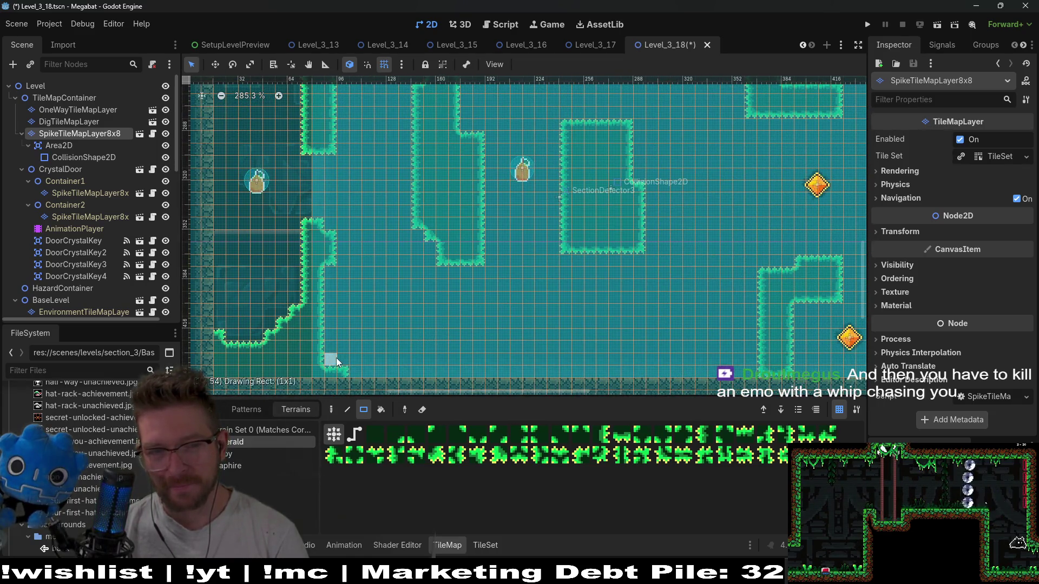
Extend the spikes at the bottom wall's right end toward the spiky column.
{"action": "left_click", "coordinate": [350, 370]}
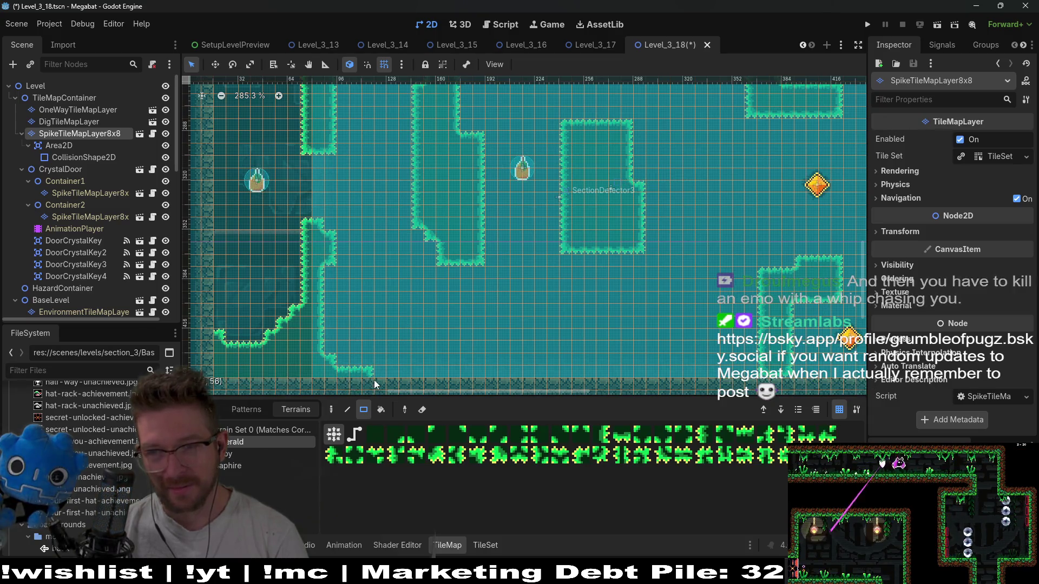
{"action": "scroll", "coordinate": [411, 349], "scroll_direction": "down", "scroll_amount": 2}
{"action": "scroll", "coordinate": [405, 342], "scroll_direction": "down", "scroll_amount": 1}
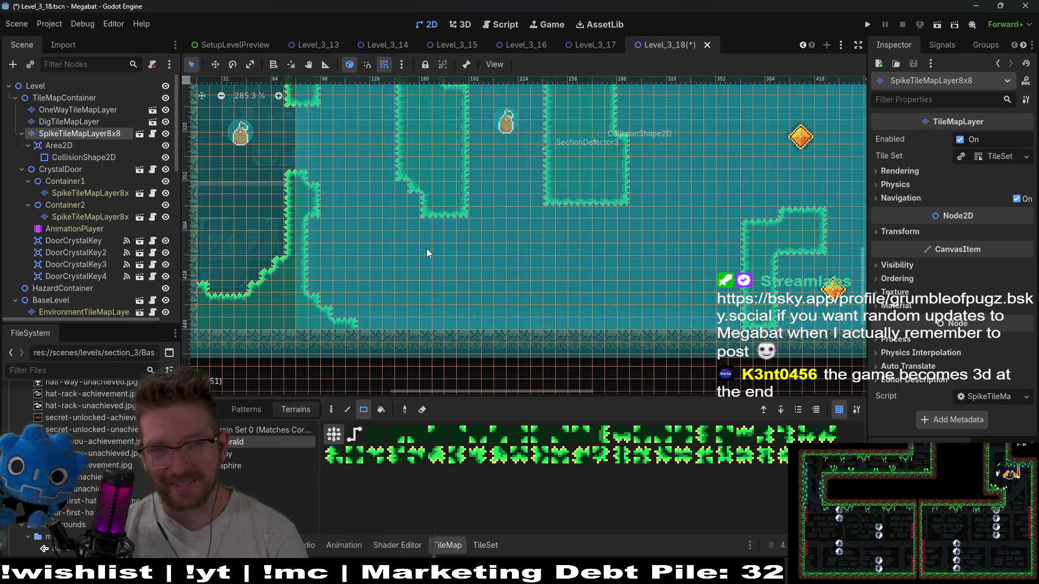
{"action": "scroll", "coordinate": [425, 281], "scroll_direction": "down", "scroll_amount": 2}
{"action": "scroll", "coordinate": [425, 281], "scroll_direction": "up", "scroll_amount": 7}
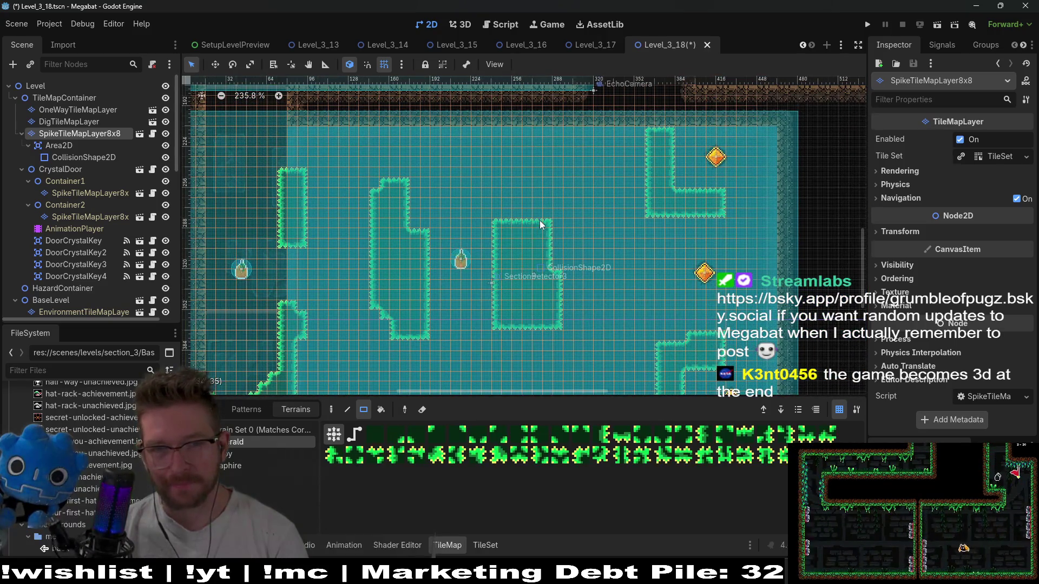
{"action": "left_click_drag", "start_coordinate": [495, 215], "coordinate": [516, 214]}
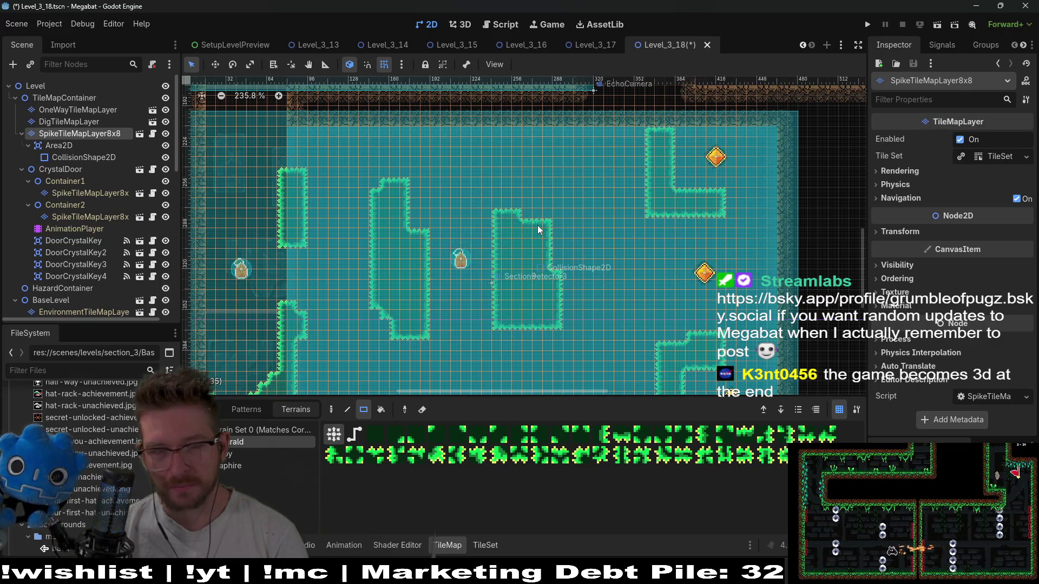
{"action": "left_click_drag", "start_coordinate": [506, 335], "coordinate": [530, 337]}
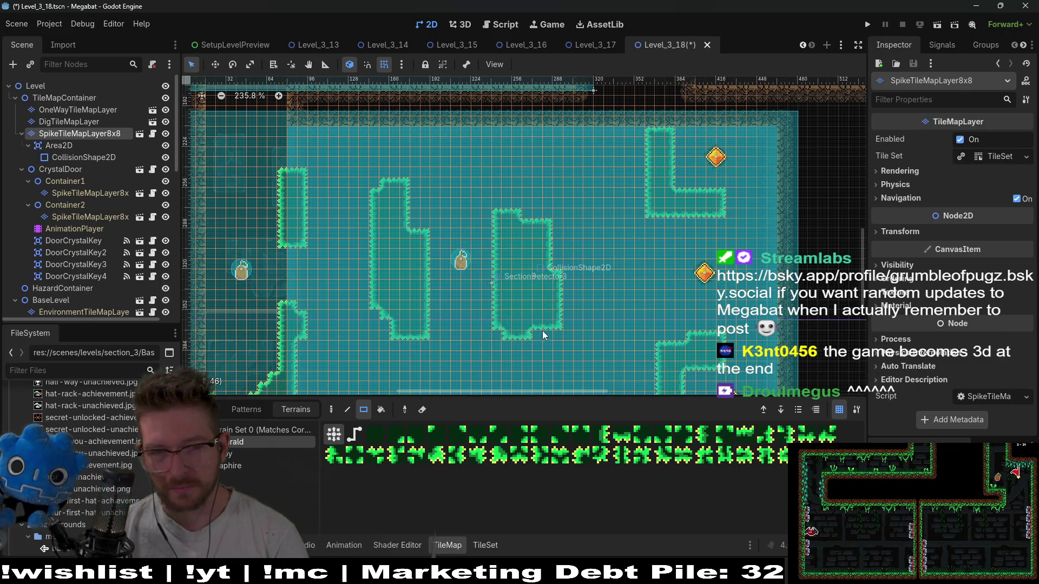
{"action": "left_click_drag", "start_coordinate": [567, 283], "coordinate": [567, 315]}
{"action": "mouse_move", "coordinate": [516, 278]}
{"action": "left_mouse_down"}
{"action": "mouse_move", "coordinate": [534, 271]}
{"action": "mouse_move", "coordinate": [536, 254]}
{"action": "mouse_move", "coordinate": [511, 249]}
{"action": "left_mouse_up"}
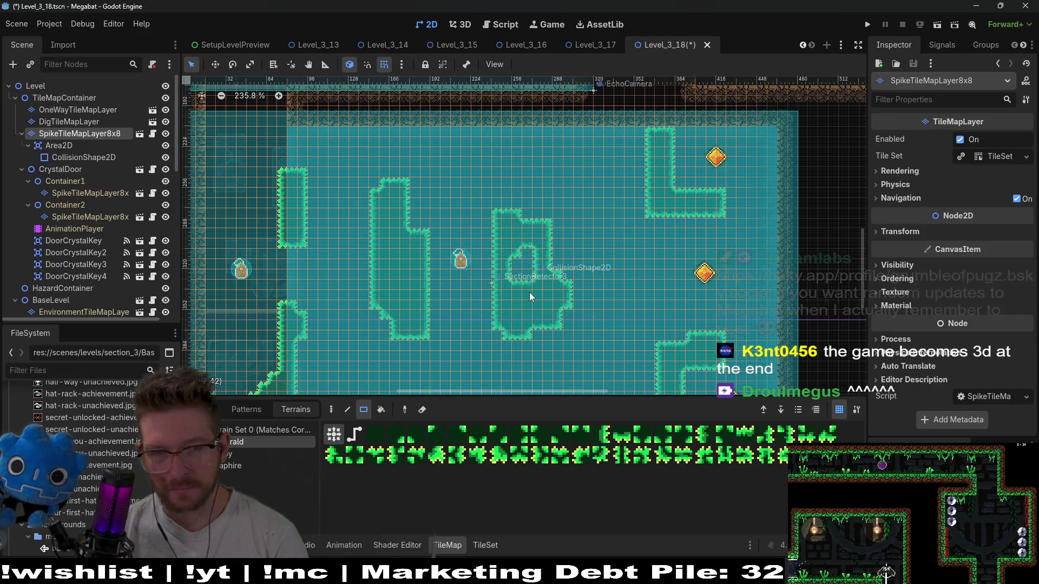
{"action": "scroll", "coordinate": [530, 297], "scroll_direction": "down", "scroll_amount": 2}
{"action": "left_click_drag", "start_coordinate": [391, 233], "coordinate": [404, 265]}
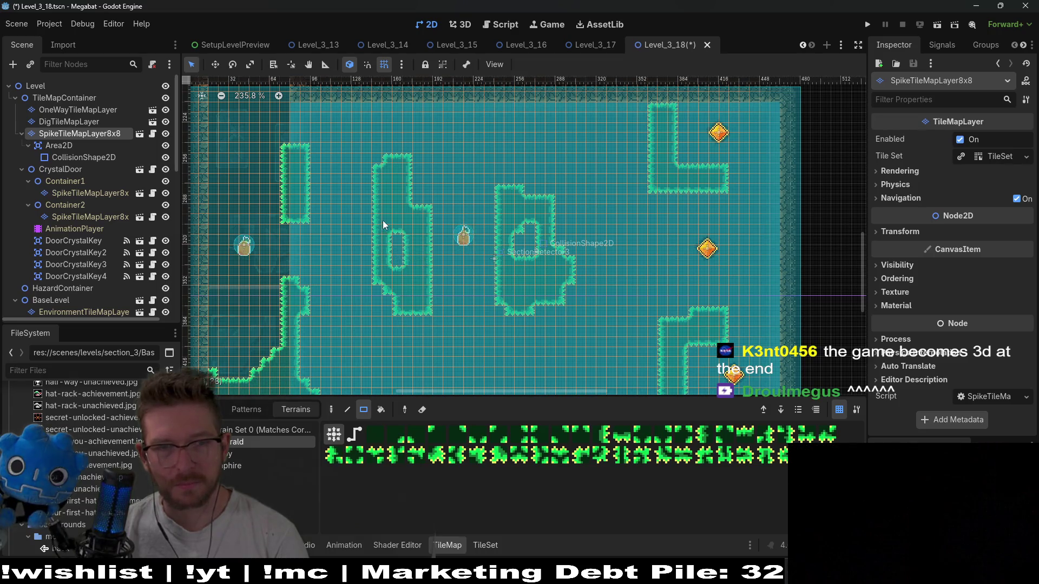
{"action": "scroll", "coordinate": [383, 225], "scroll_direction": "up", "scroll_amount": 3}
{"action": "scroll", "coordinate": [383, 224], "scroll_direction": "left", "scroll_amount": 3}
{"action": "left_click_drag", "start_coordinate": [336, 211], "coordinate": [357, 250]}
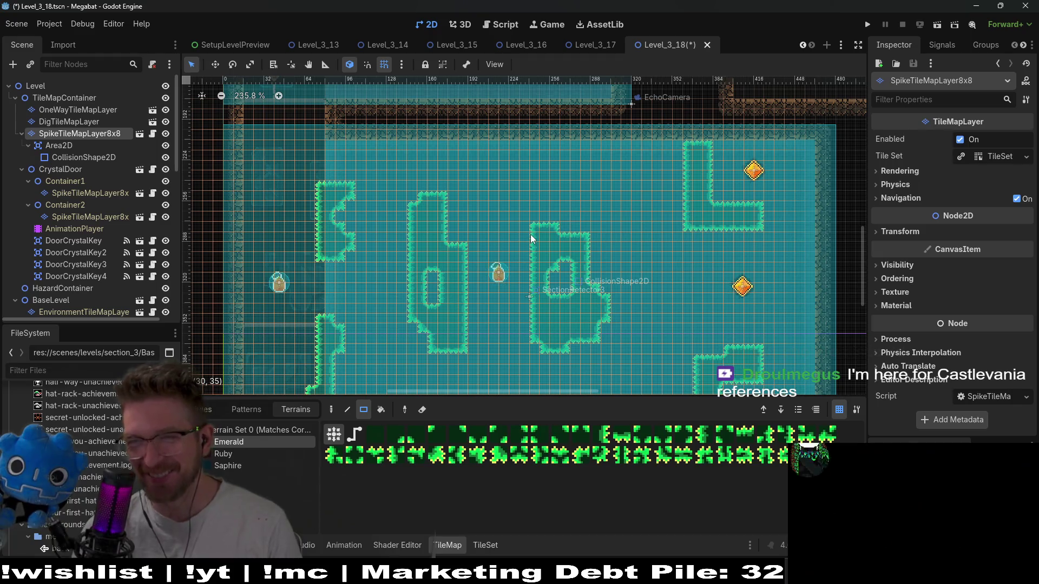
{"action": "scroll", "coordinate": [480, 244], "scroll_direction": "down", "scroll_amount": 3}
{"action": "scroll", "coordinate": [480, 244], "scroll_direction": "left", "scroll_amount": 1}
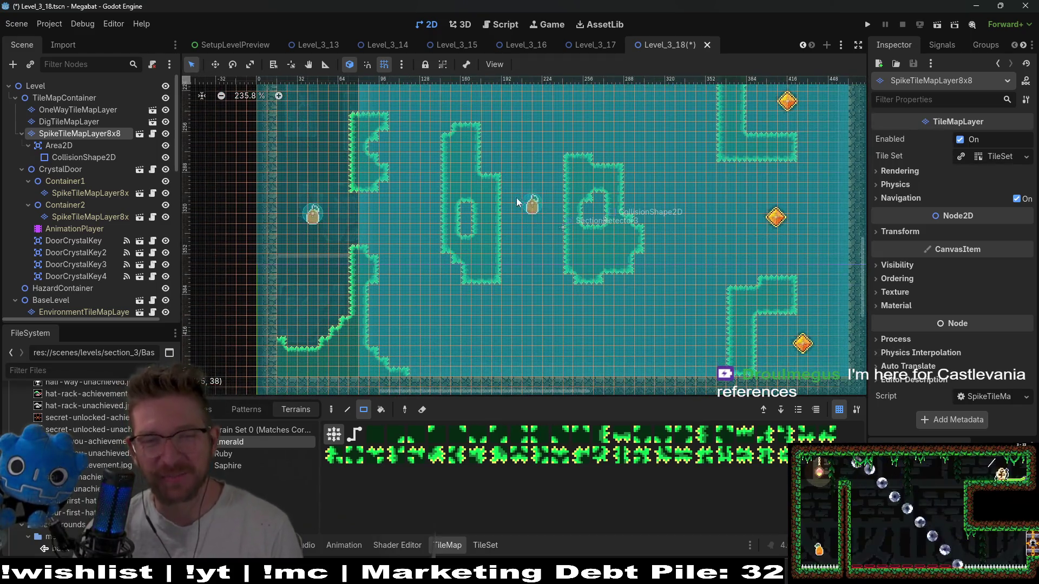
Paint Emerald tiles on the top-right spike wall so its arms fork upward toward the ceiling.
{"action": "left_click_drag", "start_coordinate": [356, 164], "coordinate": [417, 217]}
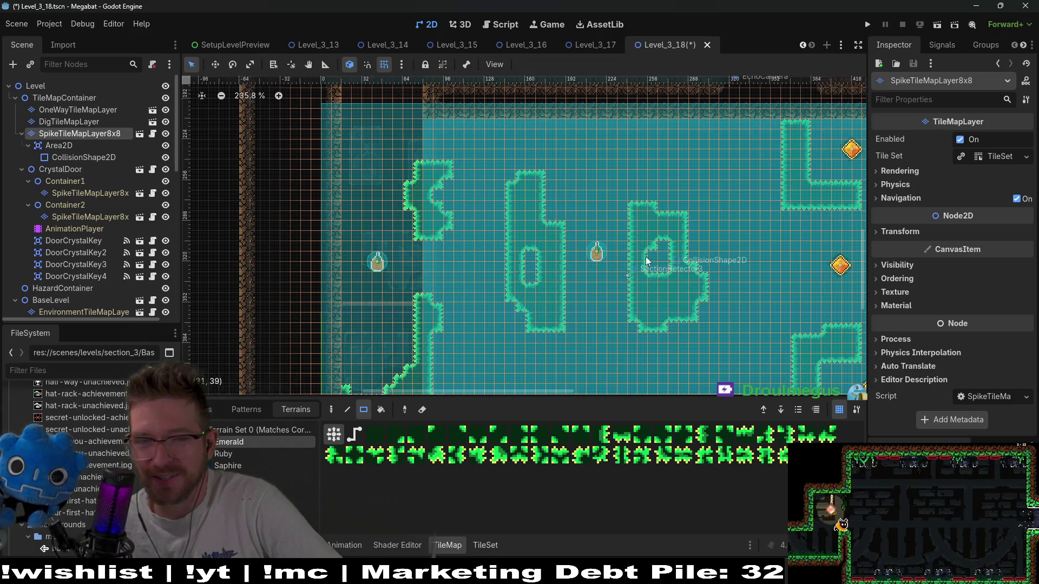
{"action": "scroll", "coordinate": [573, 257], "scroll_direction": "down", "scroll_amount": 3}
{"action": "scroll", "coordinate": [614, 176], "scroll_direction": "up", "scroll_amount": 5}
{"action": "scroll", "coordinate": [672, 215], "scroll_direction": "down", "scroll_amount": 2}
{"action": "scroll", "coordinate": [649, 222], "scroll_direction": "up", "scroll_amount": 2}
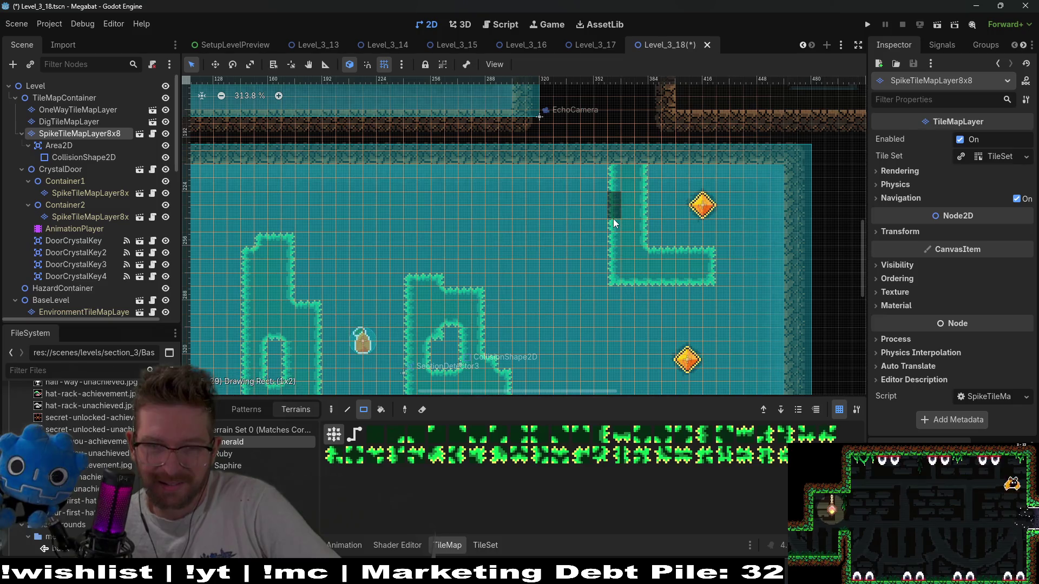
{"action": "scroll", "coordinate": [630, 230], "scroll_direction": "up", "scroll_amount": 2}
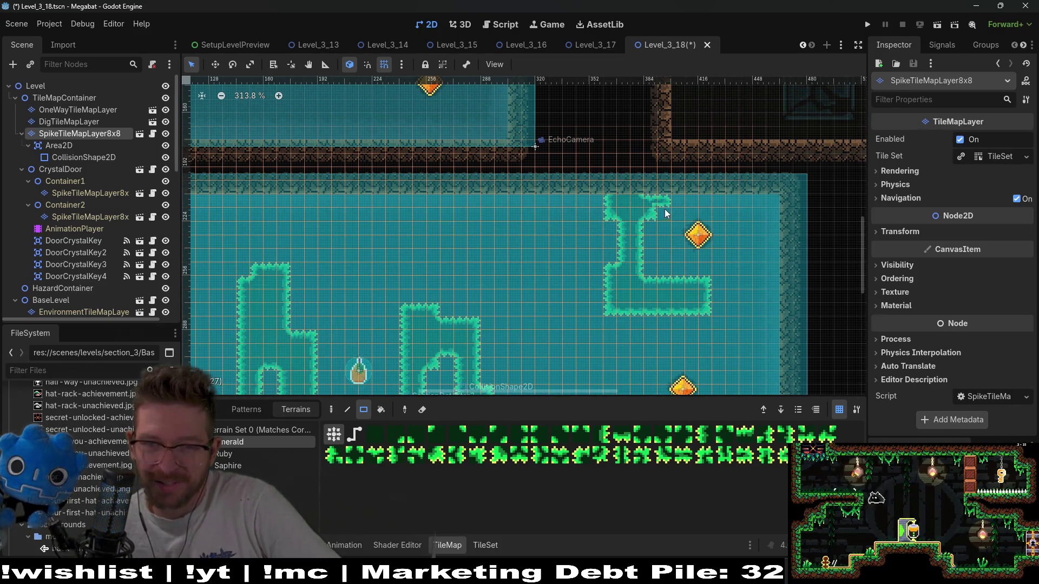
{"action": "scroll", "coordinate": [651, 193], "scroll_direction": "down", "scroll_amount": 1}
{"action": "left_click", "coordinate": [663, 200]}
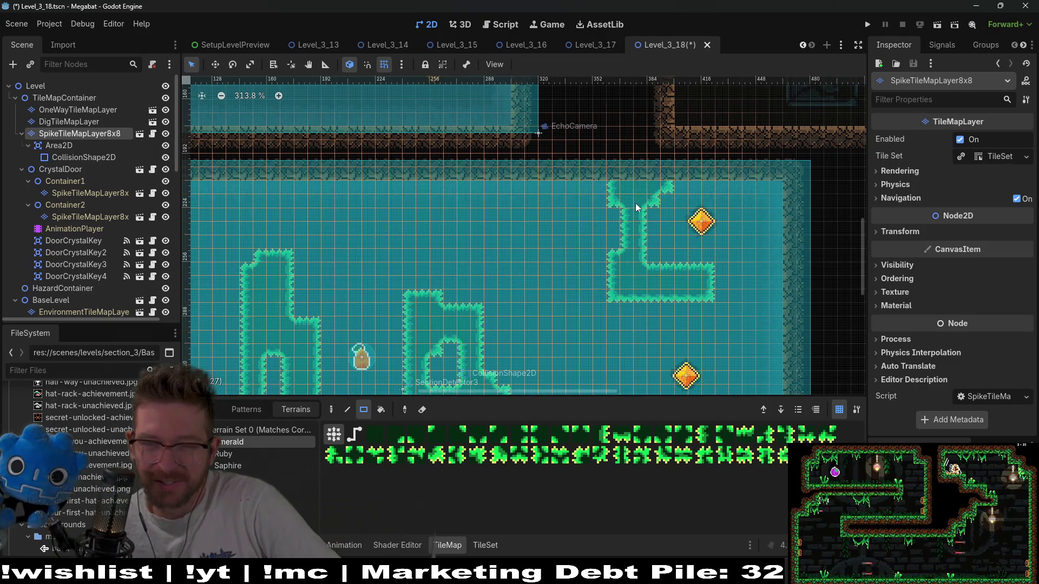
{"action": "left_click", "coordinate": [599, 182]}
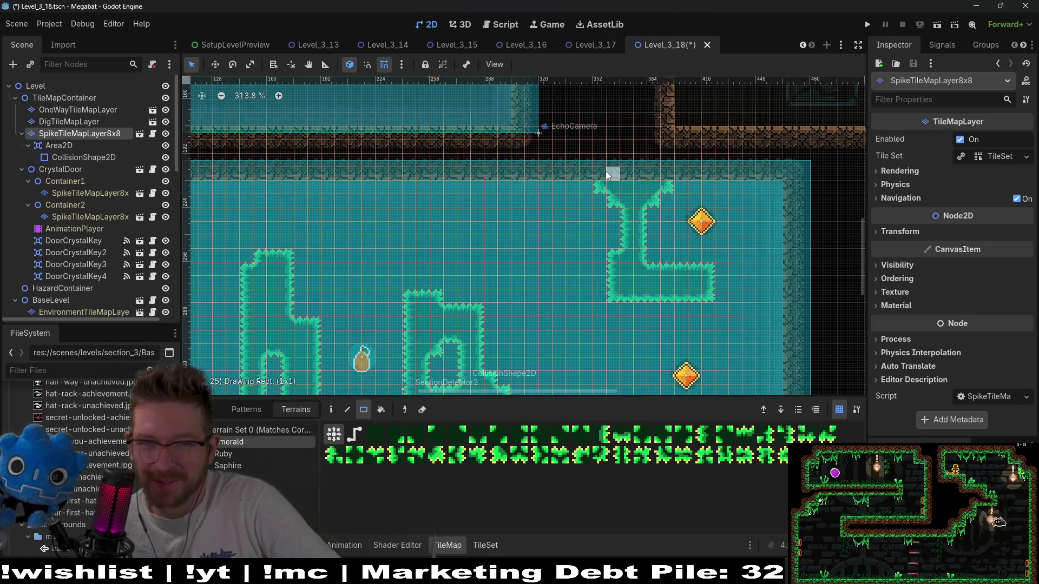
Paint extra Emerald spikes onto the lower-right wall so its left side steps inward toward the top.
{"action": "scroll", "coordinate": [614, 260], "scroll_direction": "down", "scroll_amount": 3}
{"action": "scroll", "coordinate": [621, 252], "scroll_direction": "down", "scroll_amount": 4}
{"action": "scroll", "coordinate": [621, 252], "scroll_direction": "right", "scroll_amount": 3}
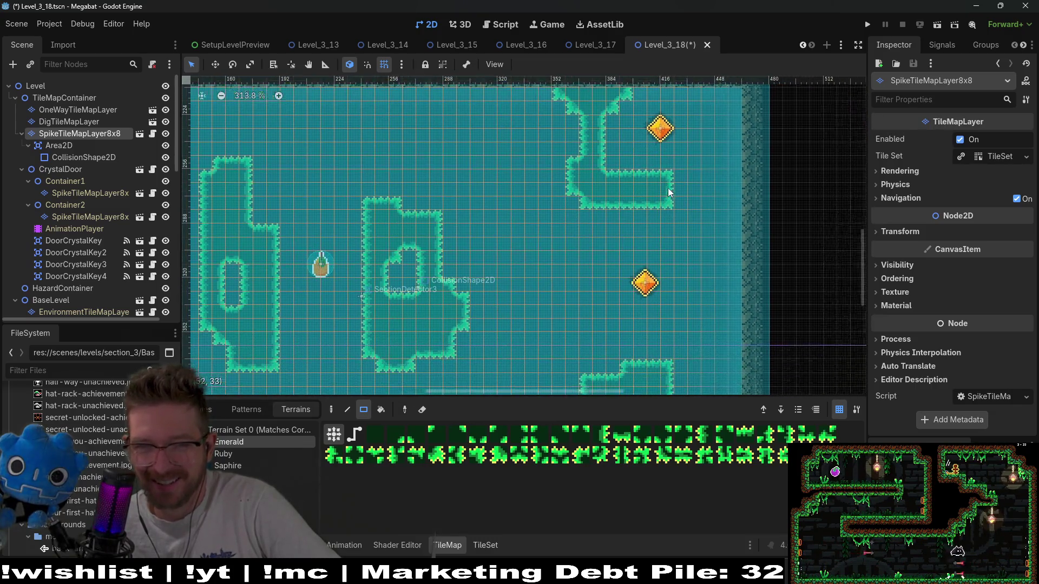
{"action": "scroll", "coordinate": [700, 174], "scroll_direction": "down", "scroll_amount": 10}
{"action": "scroll", "coordinate": [700, 174], "scroll_direction": "right", "scroll_amount": 2}
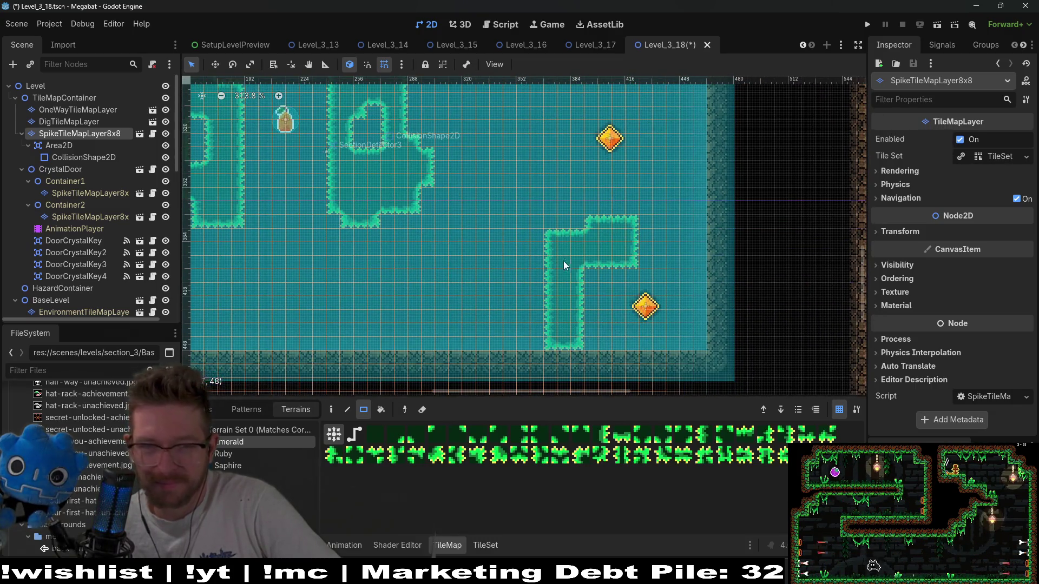
{"action": "left_click_drag", "start_coordinate": [551, 342], "coordinate": [573, 376]}
{"action": "scroll", "coordinate": [588, 299], "scroll_direction": "down", "scroll_amount": 1}
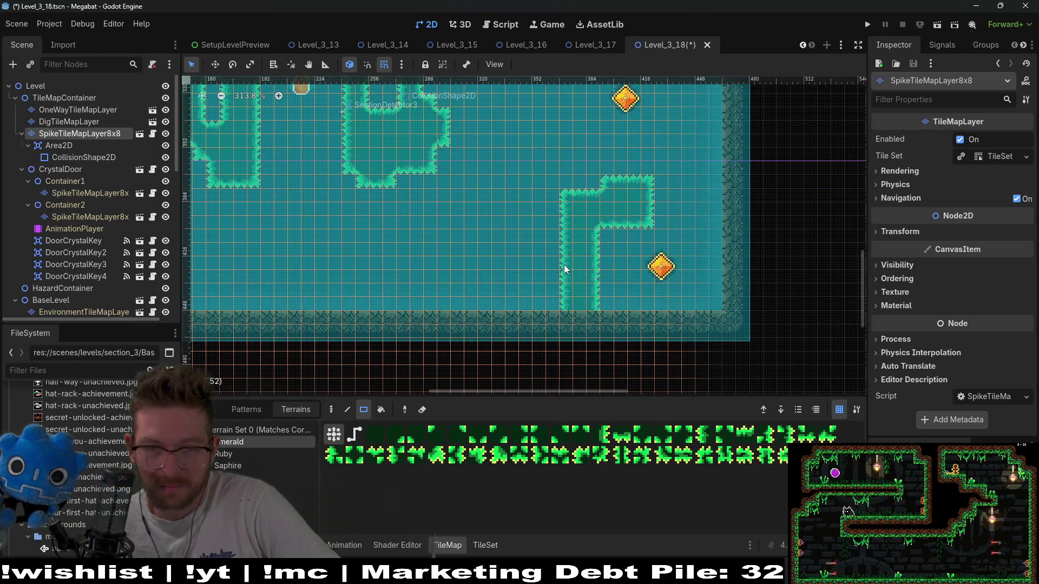
{"action": "scroll", "coordinate": [586, 271], "scroll_direction": "up", "scroll_amount": 2}
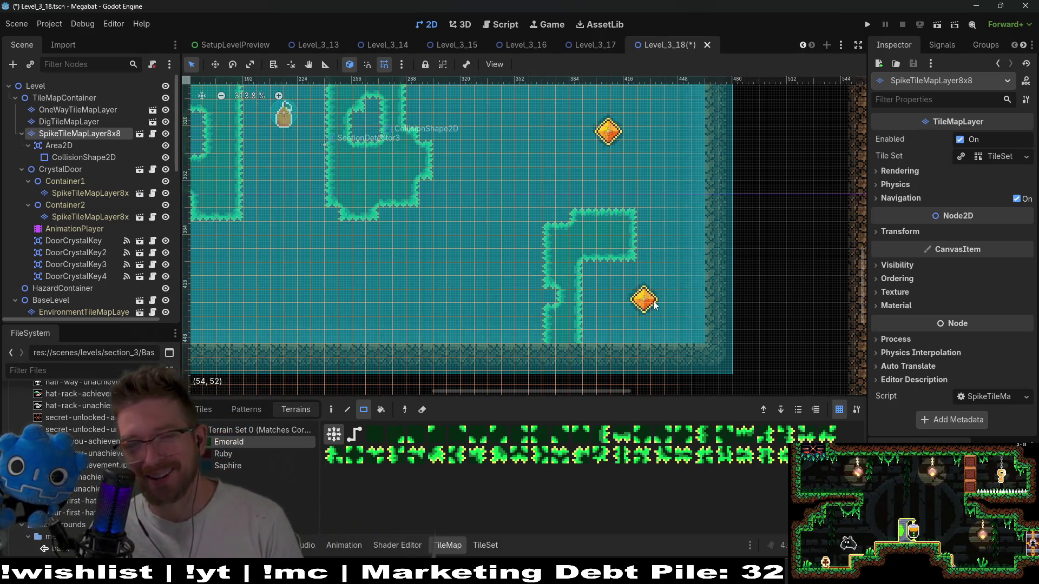
{"action": "scroll", "coordinate": [629, 241], "scroll_direction": "up", "scroll_amount": 3}
{"action": "scroll", "coordinate": [628, 241], "scroll_direction": "down", "scroll_amount": 3, "text": "ctrl"}
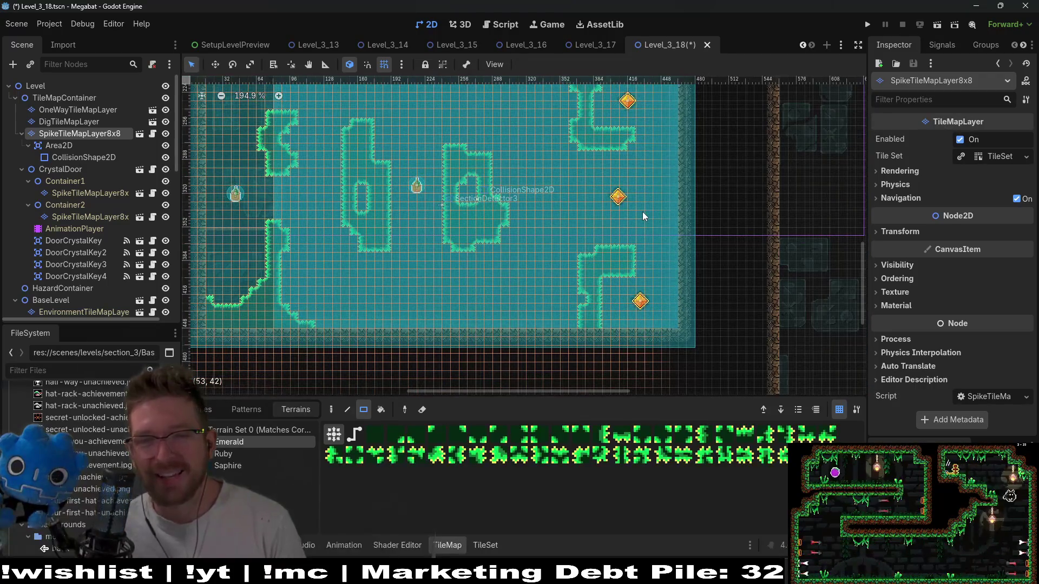
{"action": "scroll", "coordinate": [621, 256], "scroll_direction": "up", "scroll_amount": 4, "text": "ctrl"}
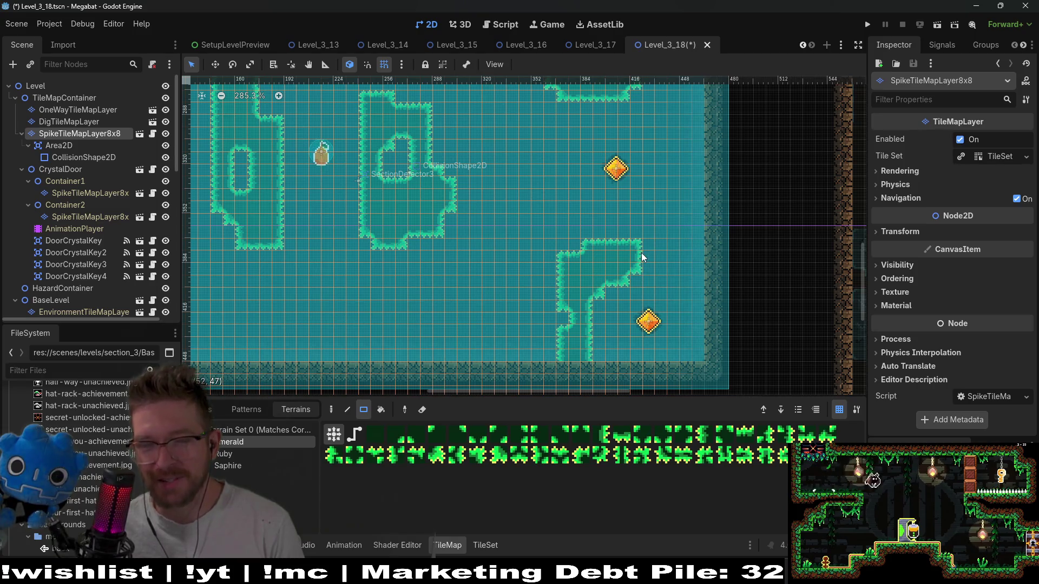
{"action": "left_click_drag", "start_coordinate": [461, 213], "coordinate": [506, 249]}
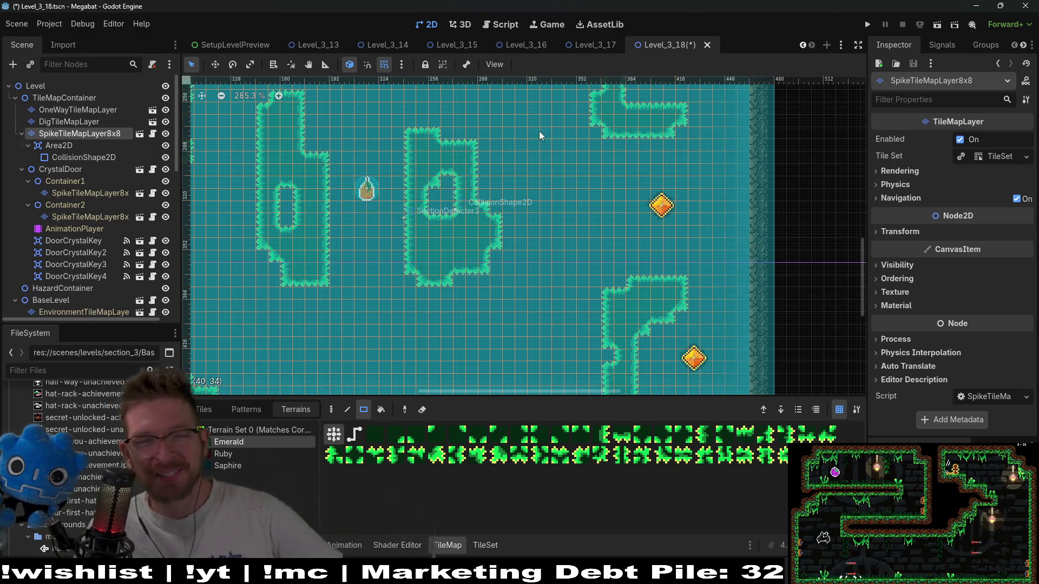
Erase a tile to cut a small hole in the central spike pillar.
{"action": "right_click", "coordinate": [460, 244]}
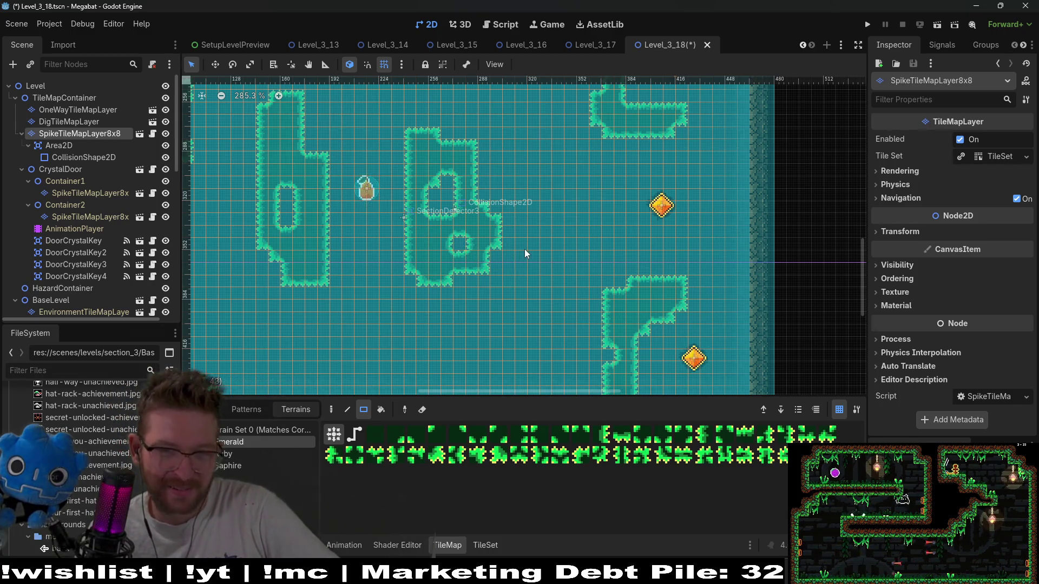
{"action": "scroll", "coordinate": [543, 233], "scroll_direction": "down", "scroll_amount": 2}
{"action": "scroll", "coordinate": [622, 238], "scroll_direction": "down", "scroll_amount": 5}
{"action": "scroll", "coordinate": [649, 230], "scroll_direction": "left", "scroll_amount": 8}
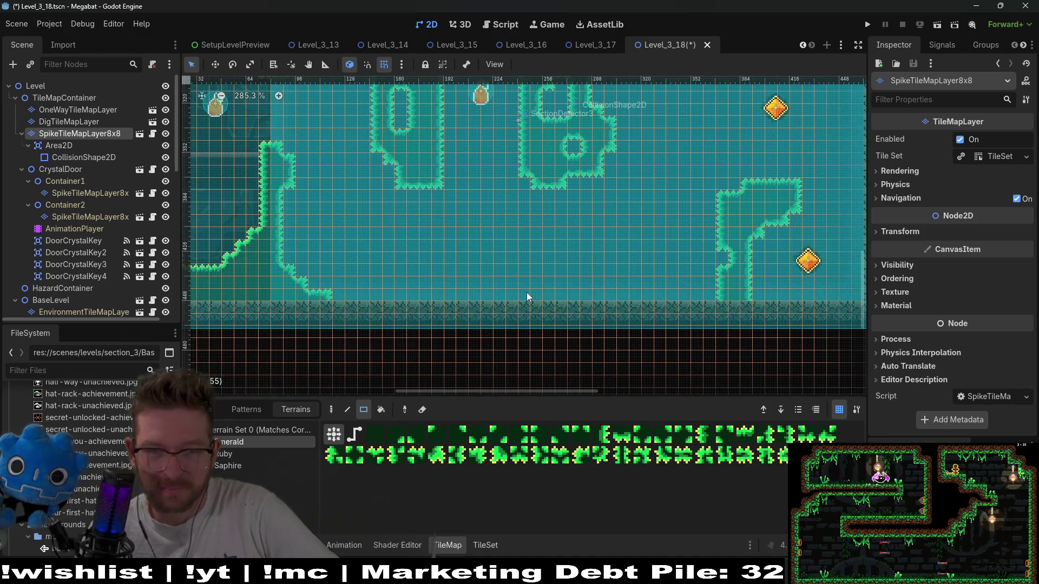
Lay a low Emerald spike strip along the floor with a raised bump in its middle.
{"action": "left_click_drag", "start_coordinate": [506, 294], "coordinate": [577, 306]}
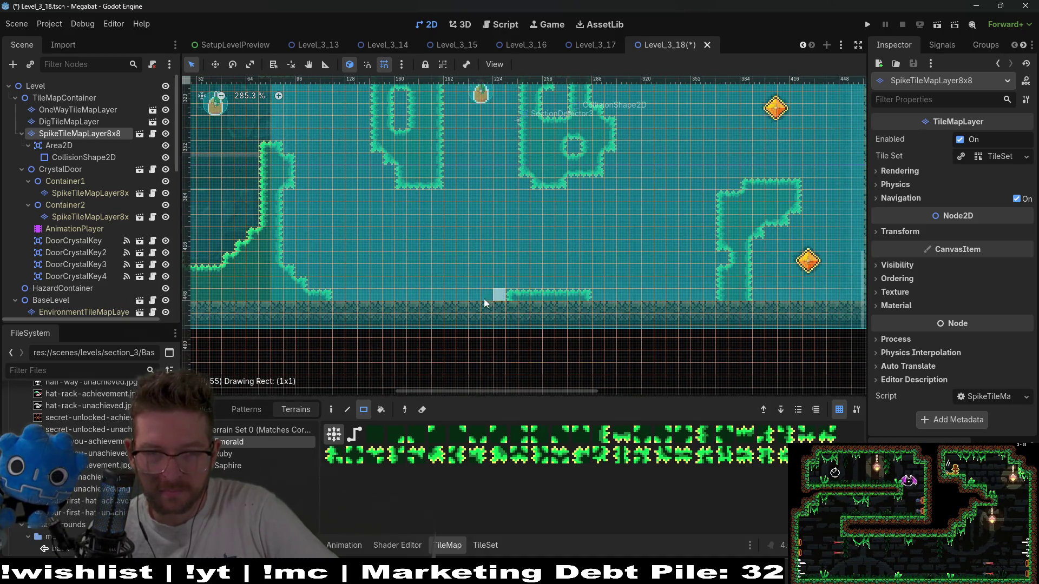
{"action": "left_click_drag", "start_coordinate": [513, 312], "coordinate": [514, 312]}
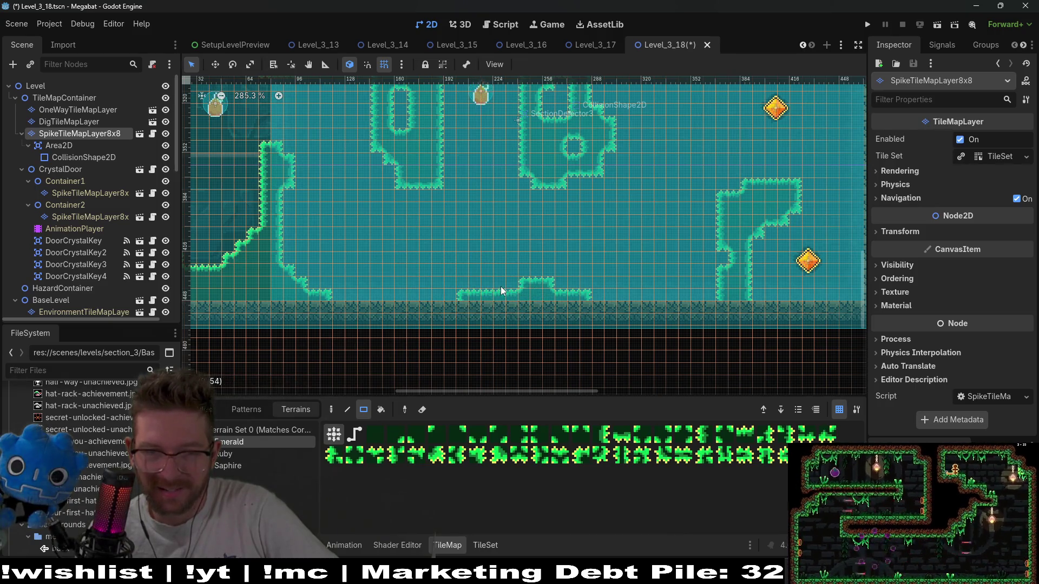
{"action": "scroll", "coordinate": [605, 255], "scroll_direction": "up", "scroll_amount": 3}
{"action": "scroll", "coordinate": [611, 244], "scroll_direction": "down", "scroll_amount": 4, "text": "ctrl"}
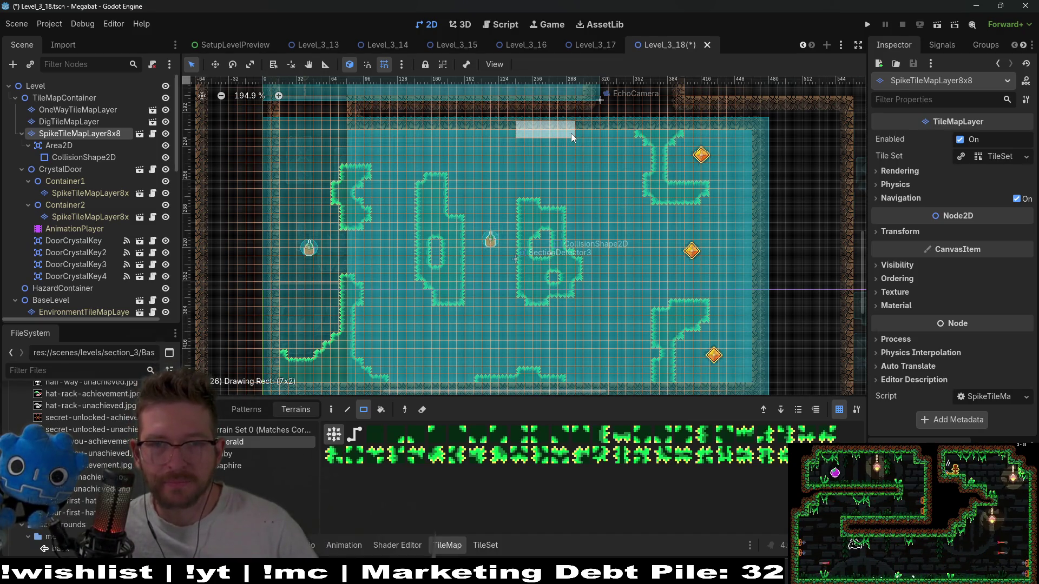
Paint a 7x2 Emerald spike strip along the upper room's ceiling.
{"action": "left_click_drag", "start_coordinate": [570, 133], "coordinate": [540, 186]}
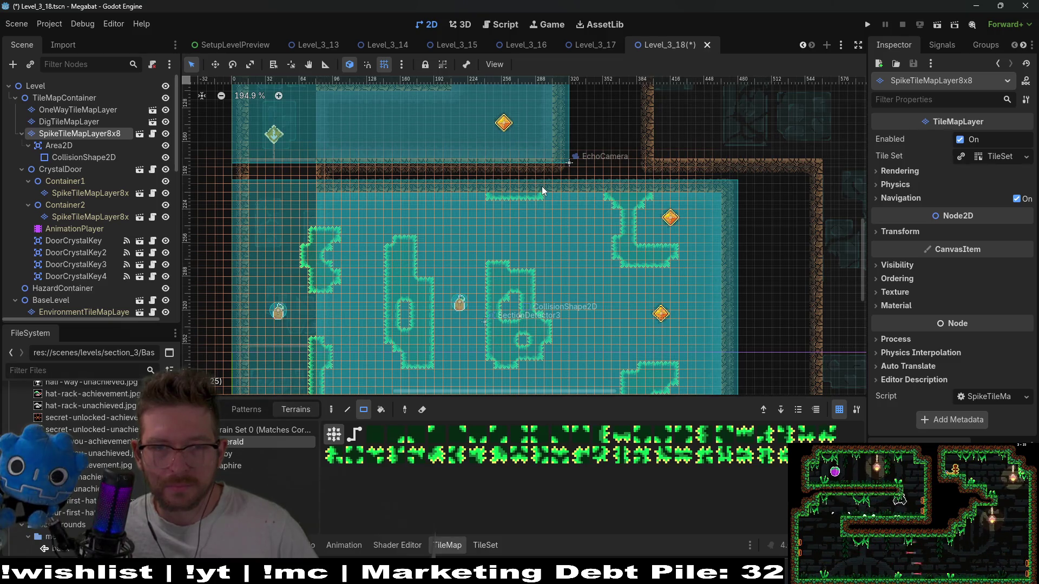
{"action": "scroll", "coordinate": [541, 186], "scroll_direction": "down", "scroll_amount": 3}
{"action": "scroll", "coordinate": [541, 186], "scroll_direction": "down", "scroll_amount": 1}
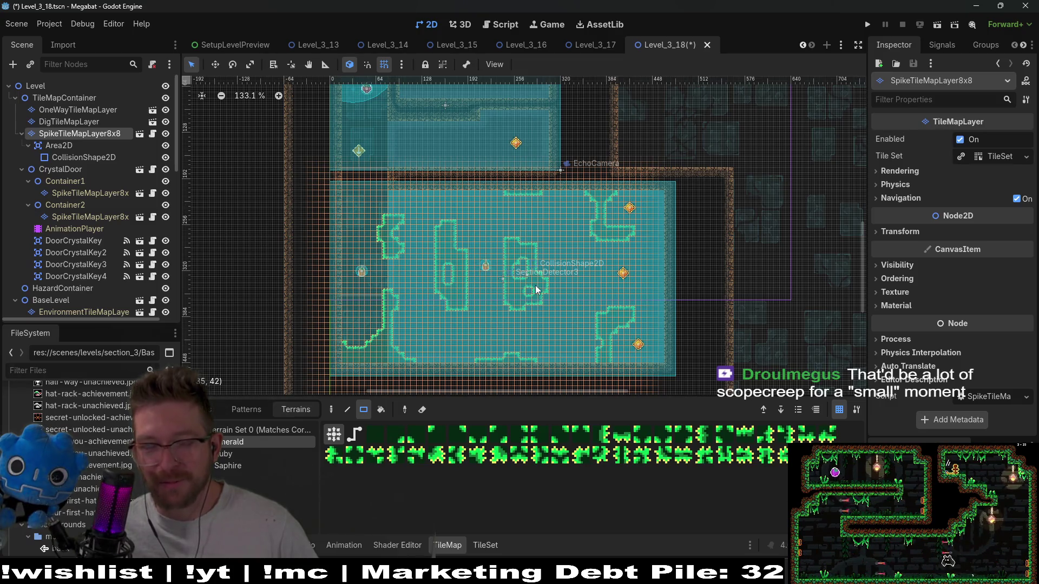
{"action": "scroll", "coordinate": [433, 290], "scroll_direction": "up", "scroll_amount": 6}
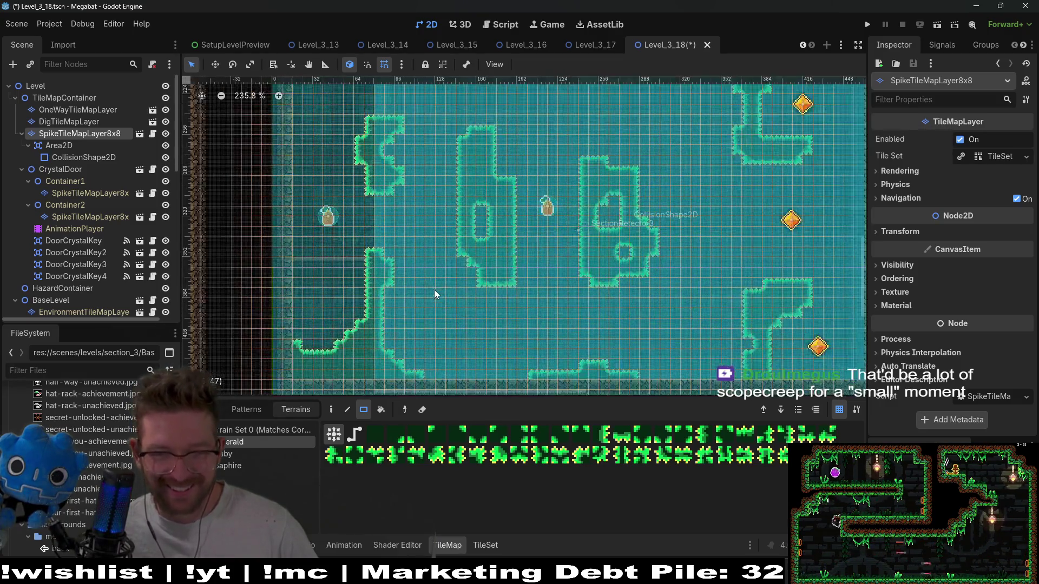
{"action": "scroll", "coordinate": [439, 309], "scroll_direction": "down", "scroll_amount": 2}
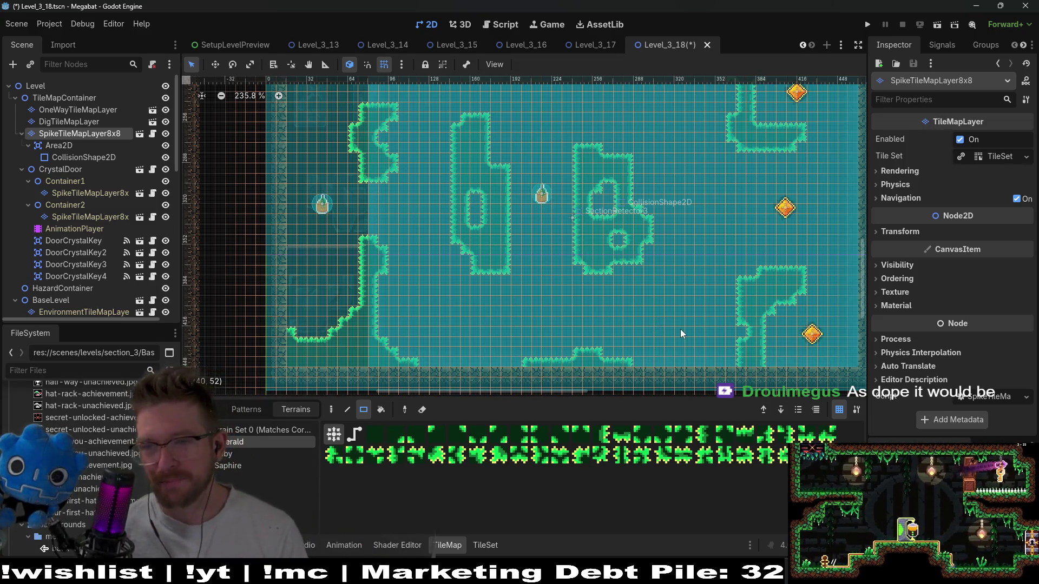
Review the reworked room zoomed out, then save Level_3_18 and run the current scene.
{"action": "scroll", "coordinate": [649, 265], "scroll_direction": "right", "scroll_amount": 2}
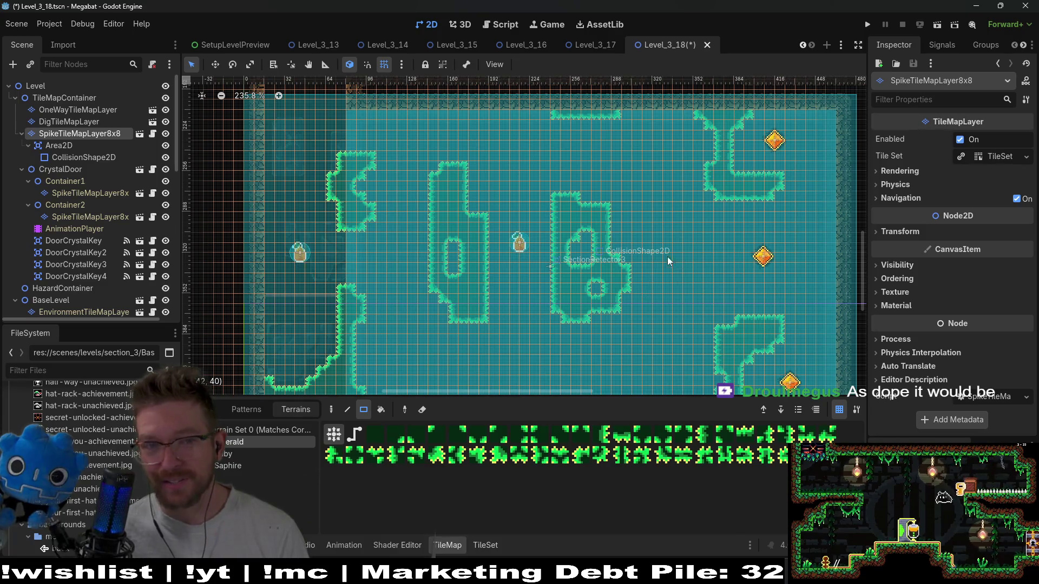
{"action": "scroll", "coordinate": [736, 227], "scroll_direction": "down", "scroll_amount": 1}
{"action": "scroll", "coordinate": [741, 219], "scroll_direction": "right", "scroll_amount": 3}
{"action": "scroll", "coordinate": [658, 198], "scroll_direction": "up", "scroll_amount": 3}
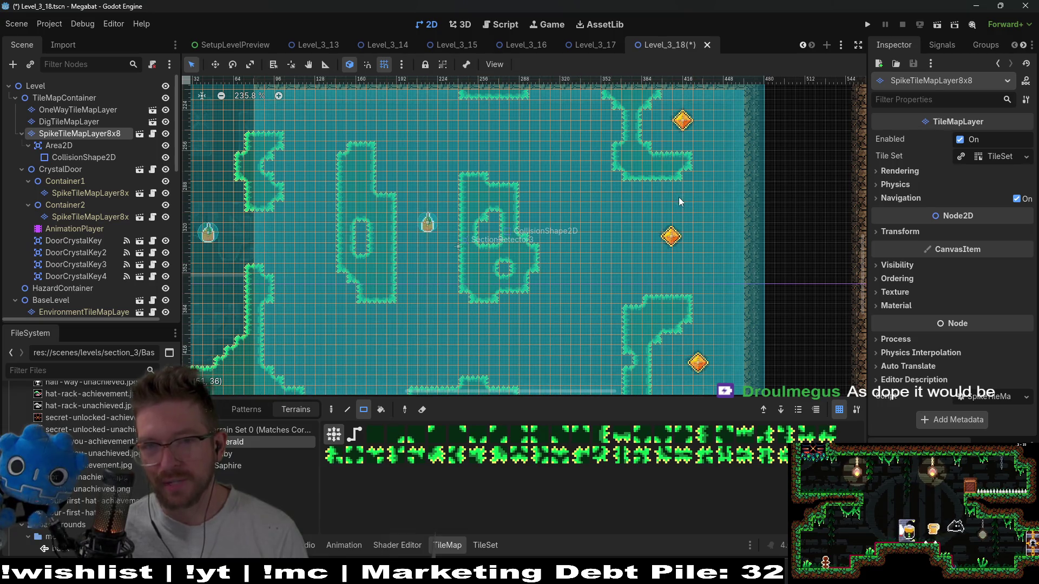
{"action": "scroll", "coordinate": [679, 196], "scroll_direction": "down", "scroll_amount": 4}
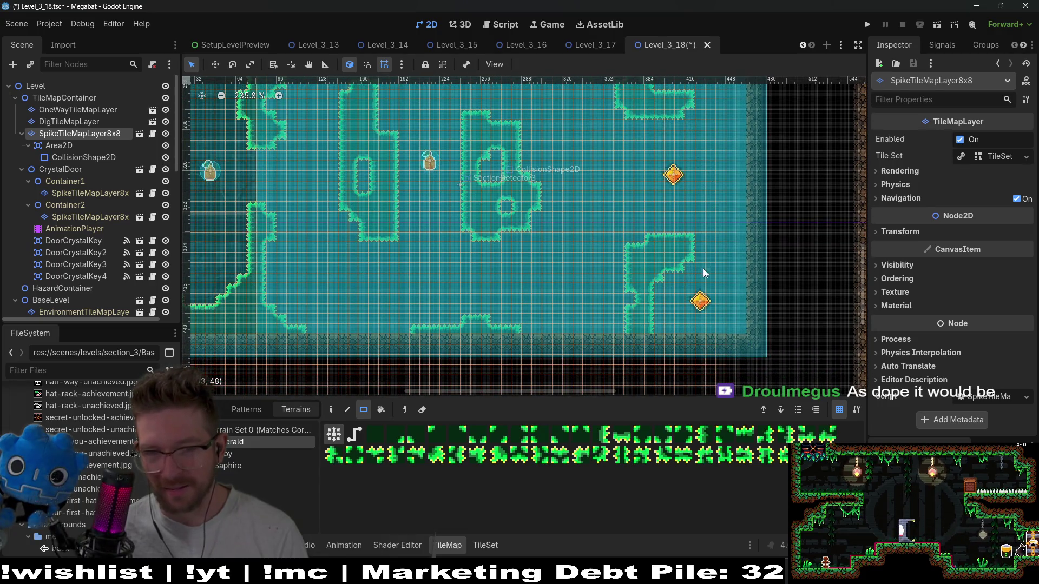
{"action": "scroll", "coordinate": [590, 254], "scroll_direction": "up", "scroll_amount": 3}
{"action": "scroll", "coordinate": [587, 252], "scroll_direction": "right", "scroll_amount": 1}
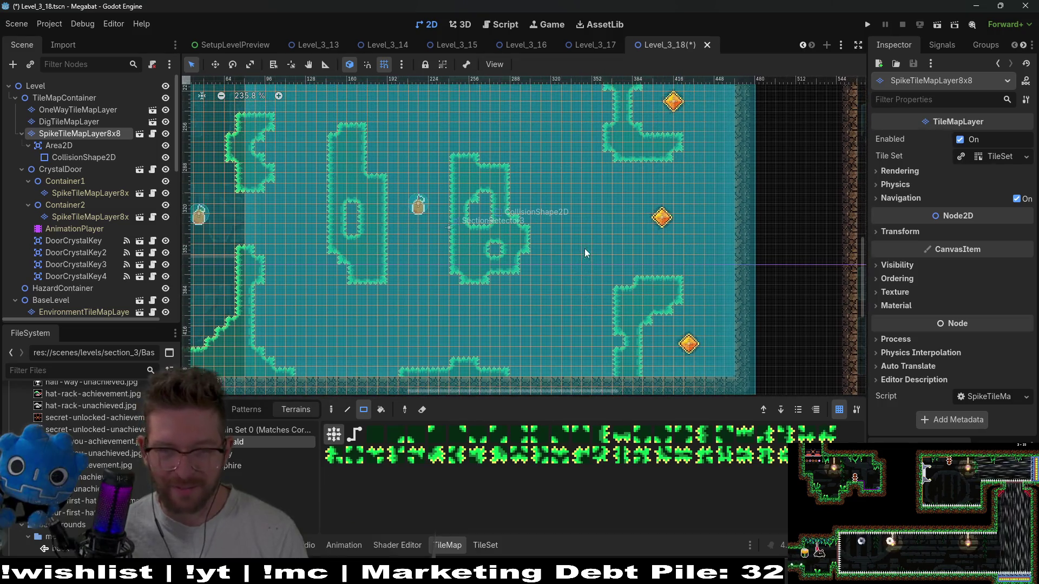
{"action": "scroll", "coordinate": [525, 200], "scroll_direction": "up", "scroll_amount": 5}
{"action": "scroll", "coordinate": [533, 238], "scroll_direction": "left", "scroll_amount": 2}
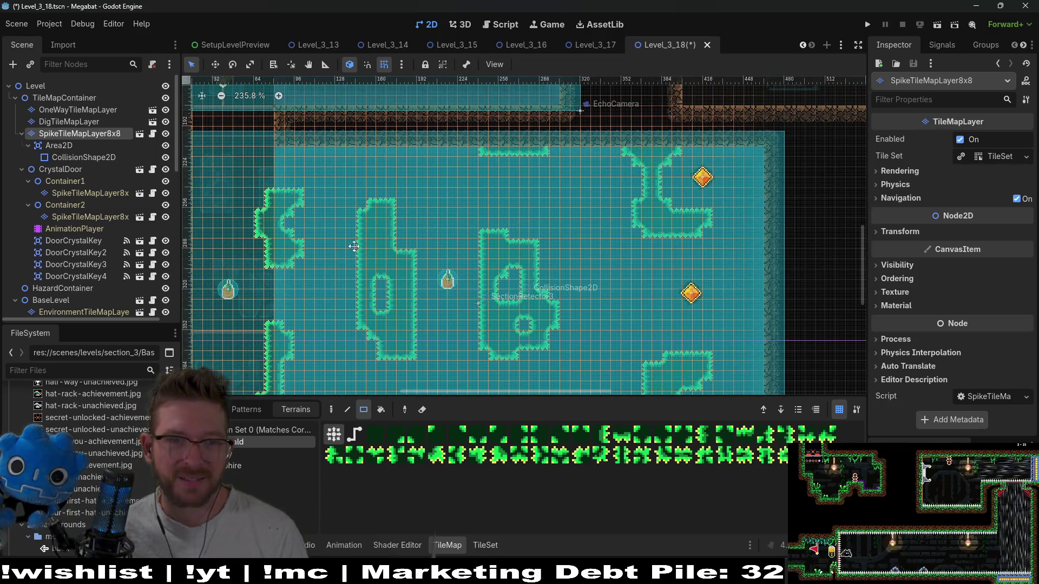
{"action": "scroll", "coordinate": [498, 196], "scroll_direction": "down", "scroll_amount": 1}
{"action": "scroll", "coordinate": [498, 196], "scroll_direction": "down", "scroll_amount": 1}
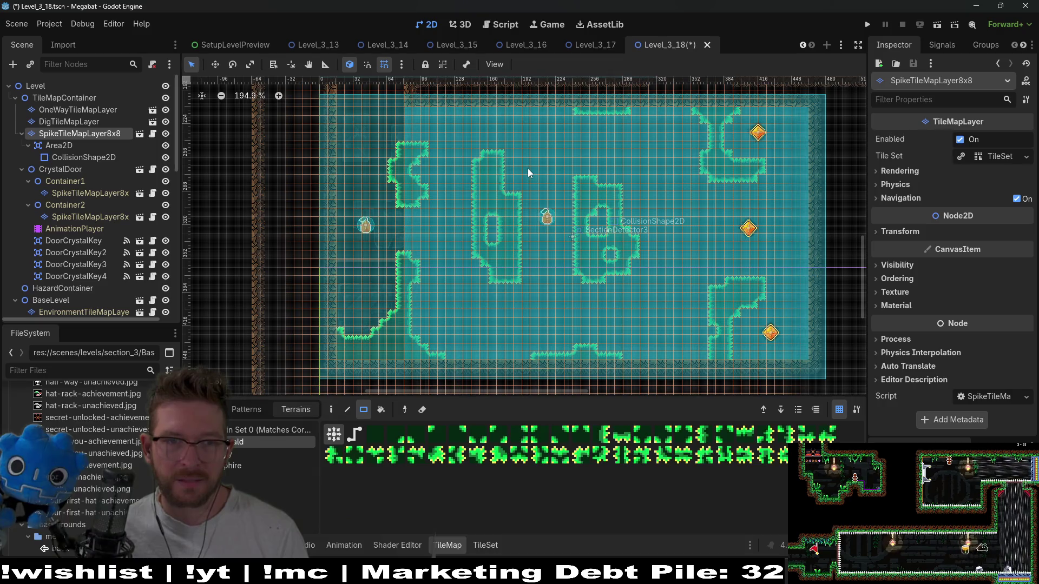
{"action": "left_click", "coordinate": [938, 26]}
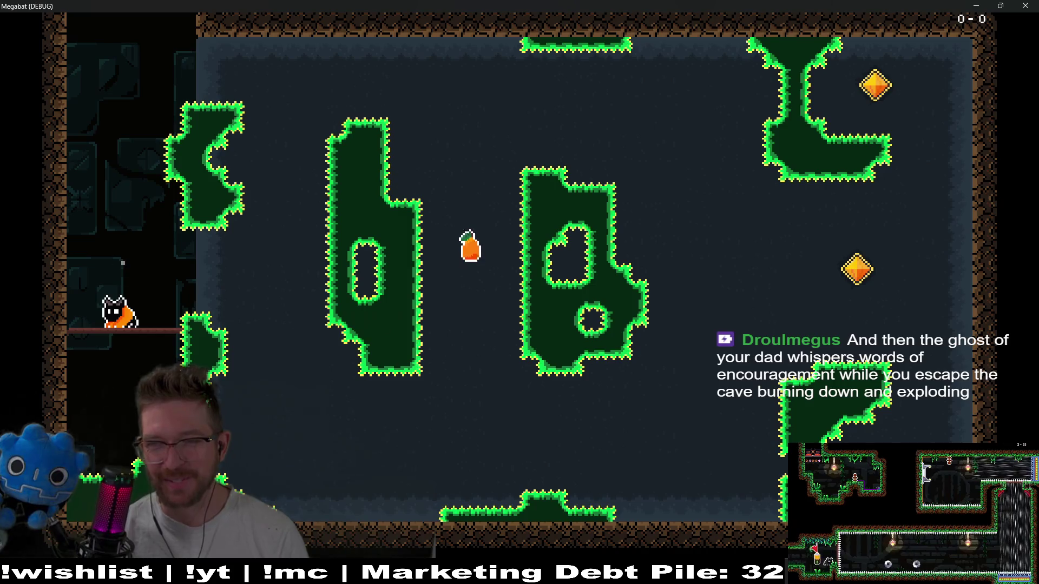
Fly the bat up the shaft, grab the strawberry, dash across and down the right wall.
{"action": "key", "text": "space"}
{"action": "key", "text": "space"}
{"action": "key", "text": "space"}
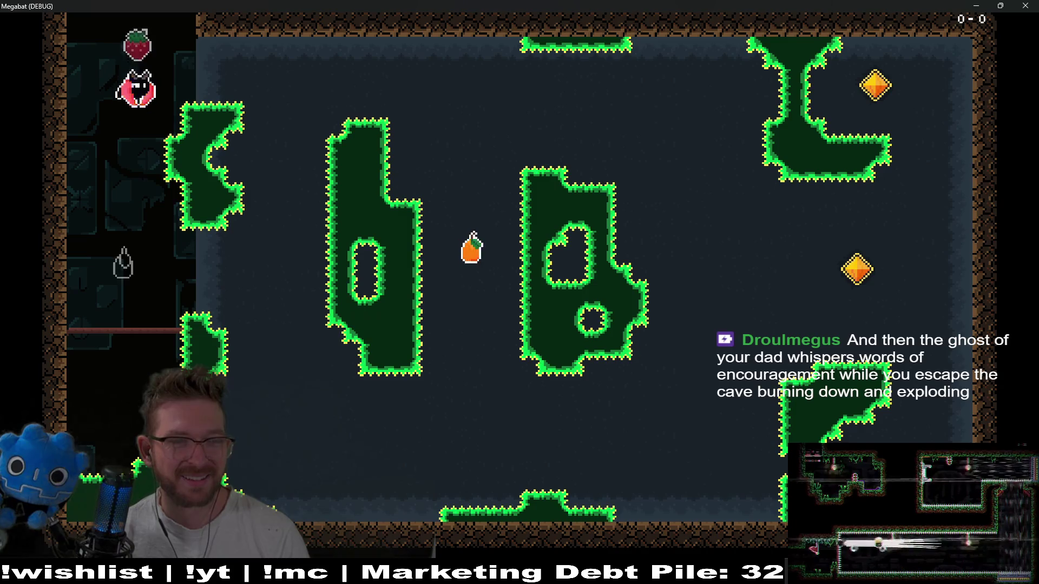
{"action": "key", "text": "space"}
{"action": "key", "text": "space"}
{"action": "key", "text": "shift"}
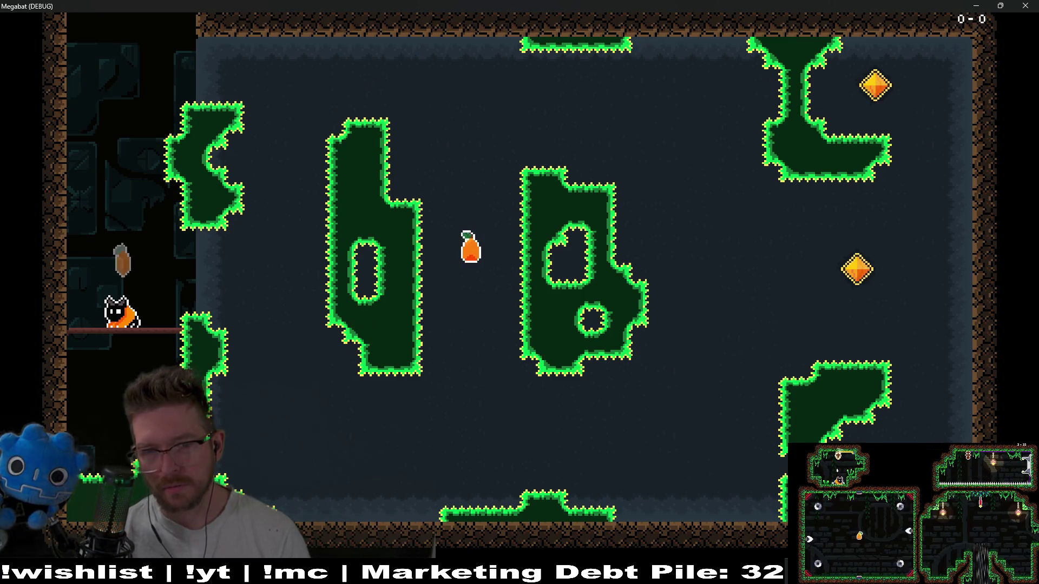
{"action": "key", "text": "Up"}
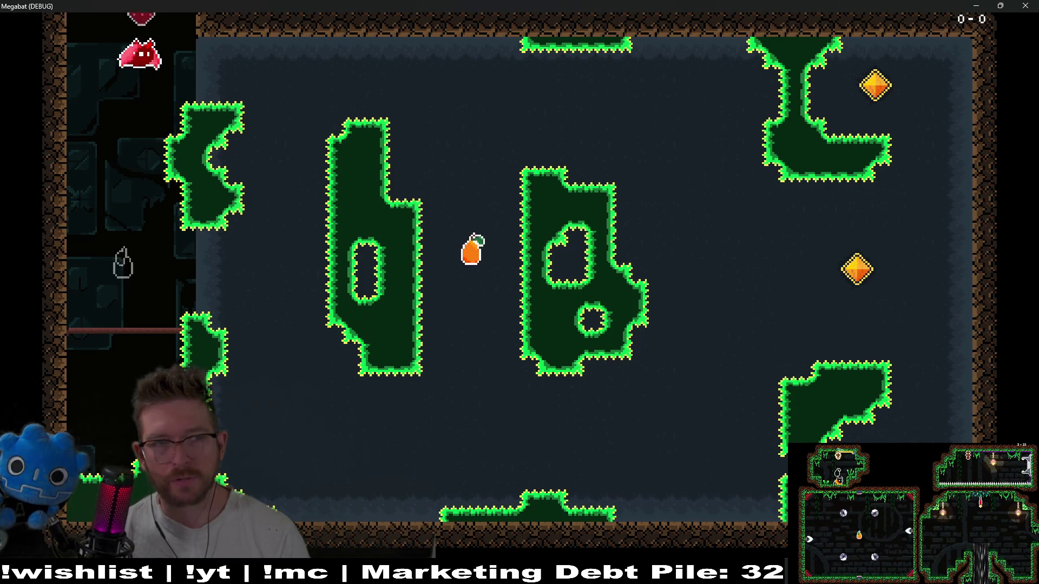
{"action": "key", "text": "Right"}
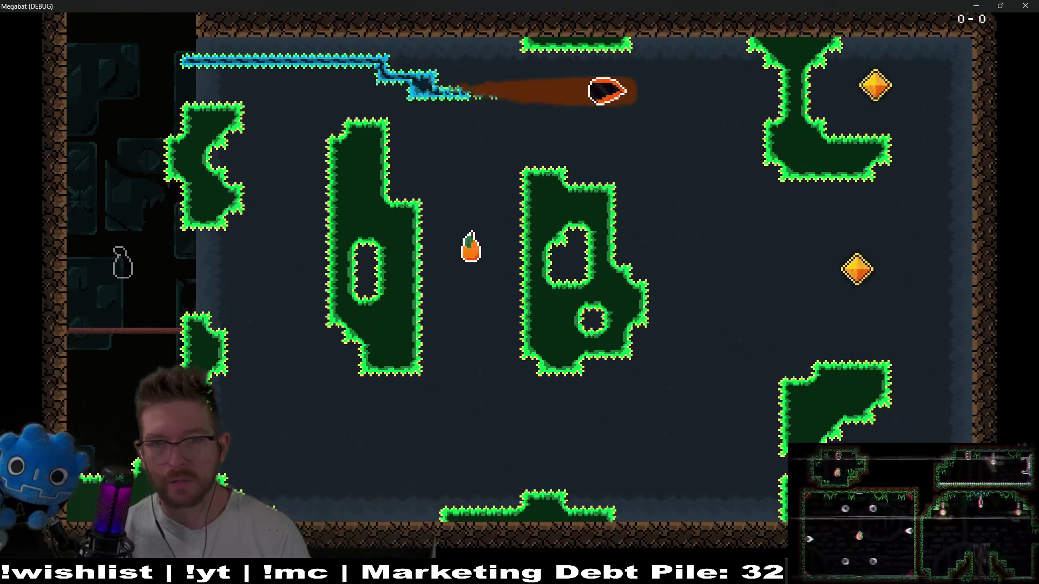
{"action": "key", "text": "Down"}
{"action": "key", "text": "Left"}
{"action": "key", "text": "Up"}
{"action": "key", "text": "Left"}
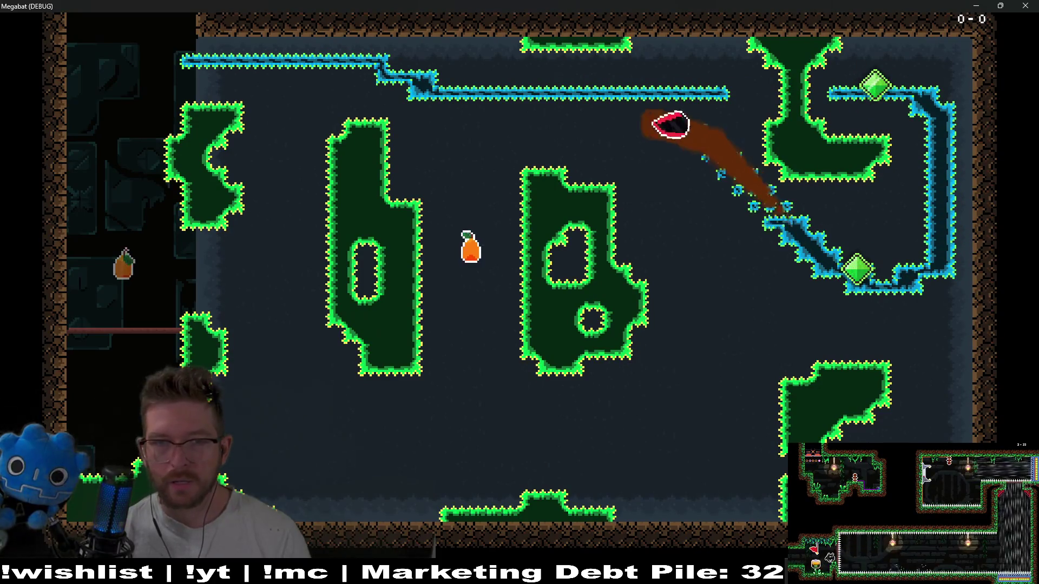
Dive down the shaft and loop the bat around into the left alcove.
{"action": "key", "text": "Down"}
{"action": "key", "text": "Right"}
{"action": "key", "text": "Up"}
{"action": "key", "text": "Right"}
{"action": "key", "text": "Down"}
{"action": "key", "text": "Left"}
{"action": "key", "text": "Up"}
{"action": "key", "text": "Left"}
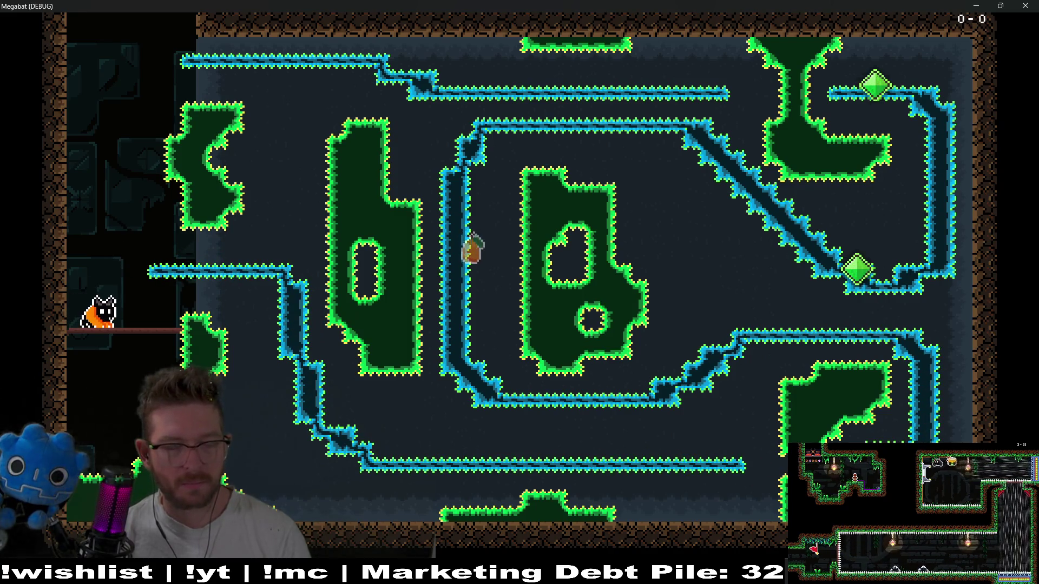
Fly up out of the alcove, collect the strawberry, reach the upper room, and close the game.
{"action": "key", "text": "Right"}
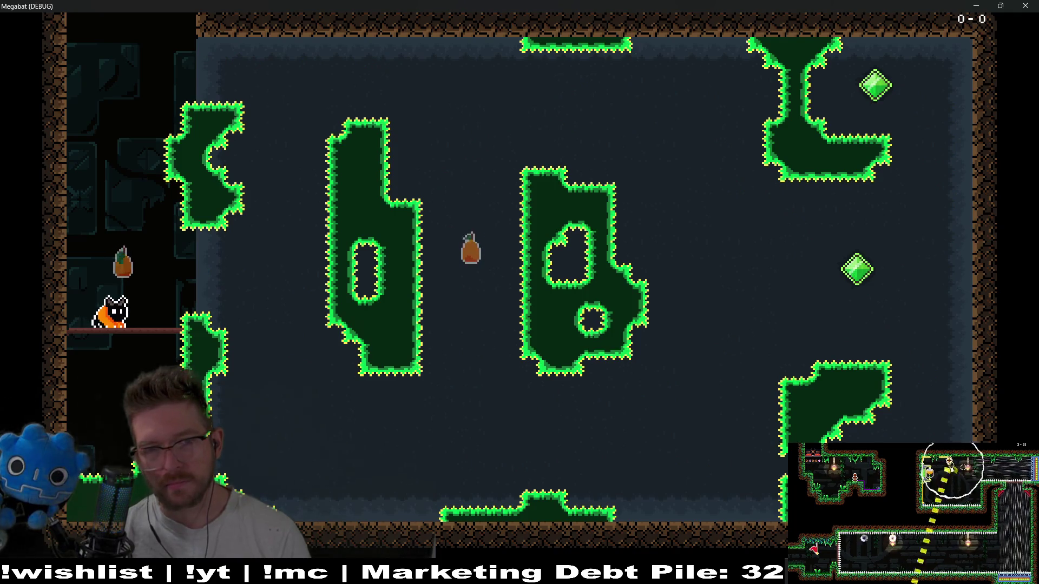
{"action": "key", "text": "Up"}
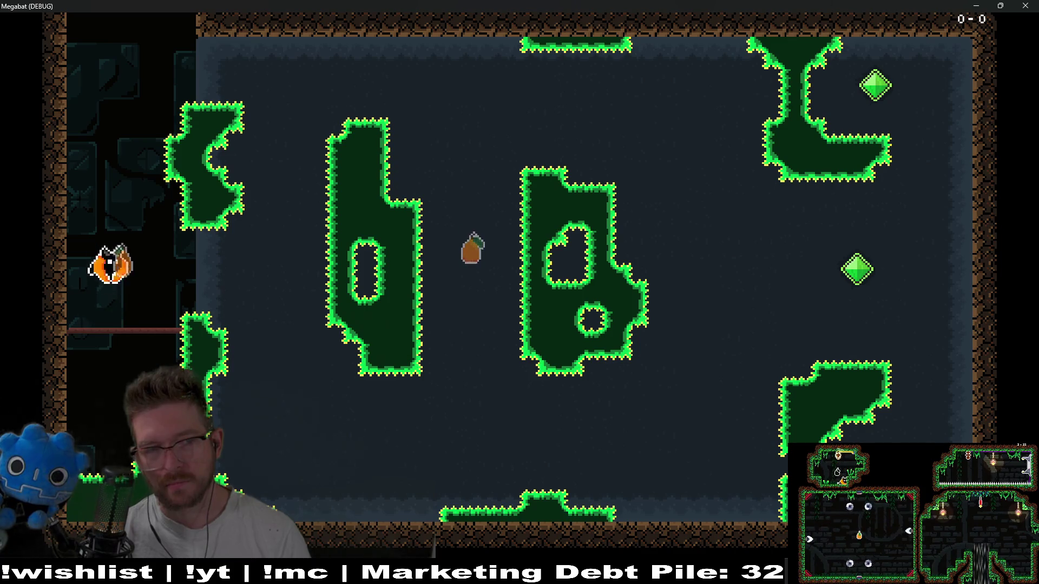
{"action": "key", "text": "Down"}
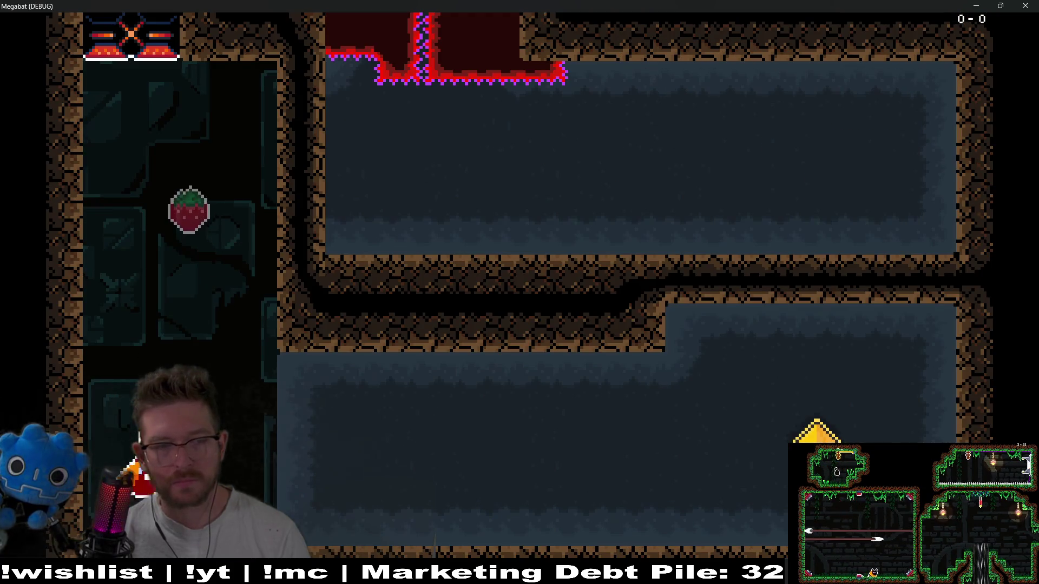
{"action": "key", "text": "Up"}
{"action": "key", "text": "Down"}
{"action": "key", "text": "Right"}
{"action": "key", "text": "Up"}
{"action": "key", "text": "Left"}
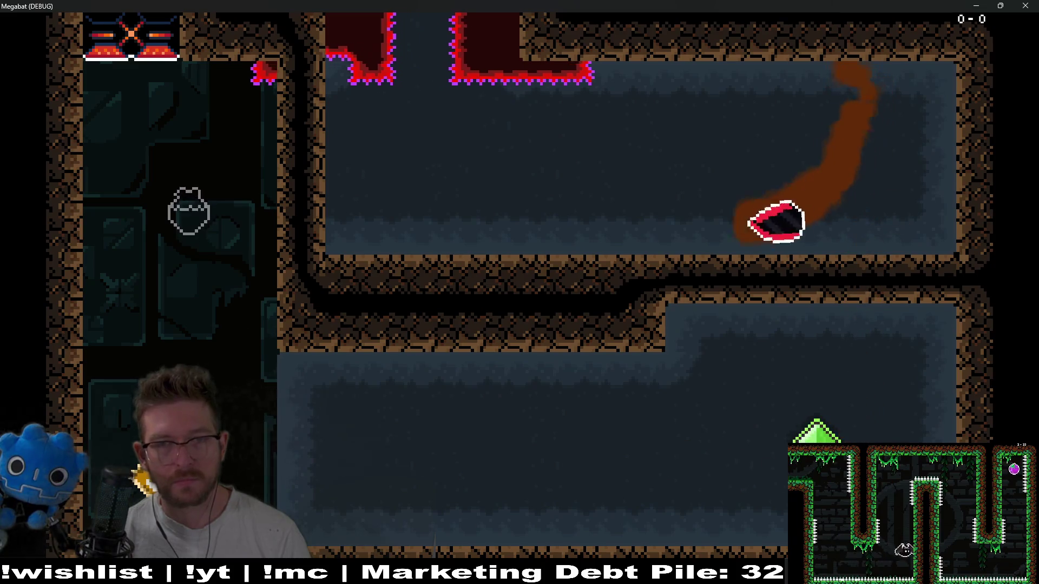
{"action": "key", "text": "Up"}
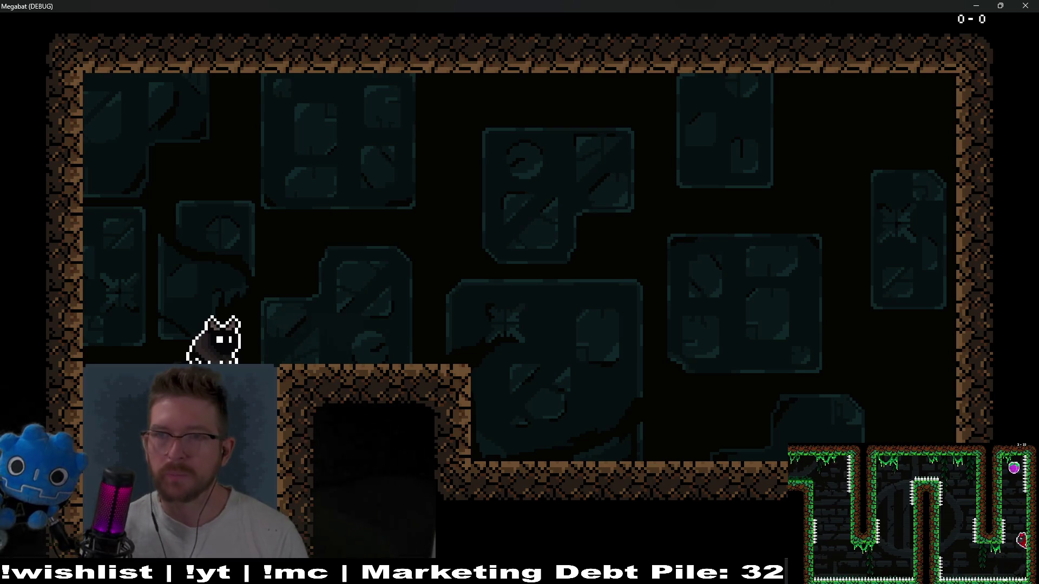
{"action": "key", "text": "F8"}
Select WorldTileMapLayer and choose the DESERT terrain.
{"action": "scroll", "coordinate": [530, 219], "scroll_direction": "up", "scroll_amount": 5}
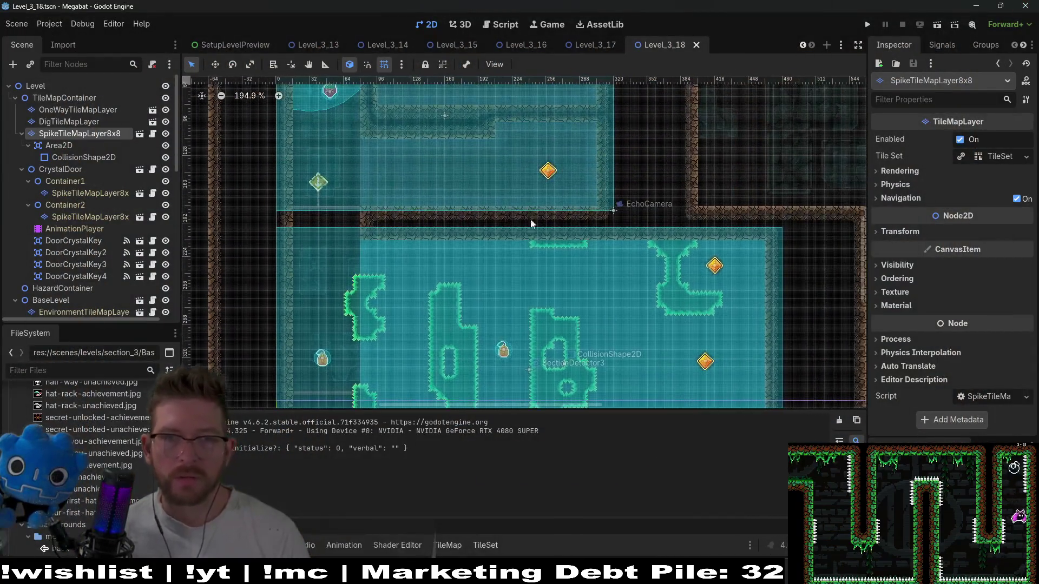
{"action": "scroll", "coordinate": [566, 232], "scroll_direction": "down", "scroll_amount": 3}
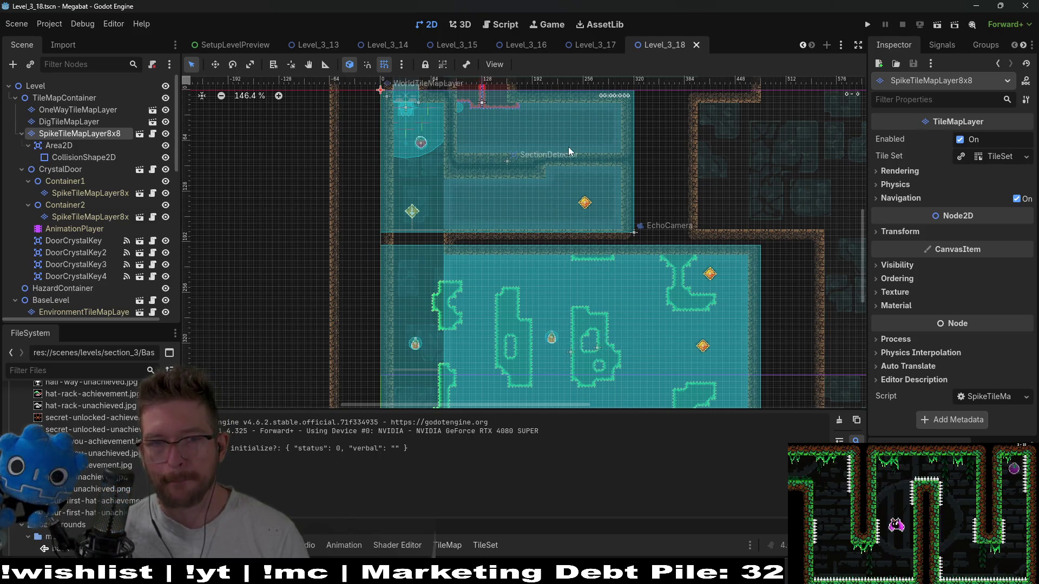
{"action": "scroll", "coordinate": [568, 147], "scroll_direction": "up", "scroll_amount": 7}
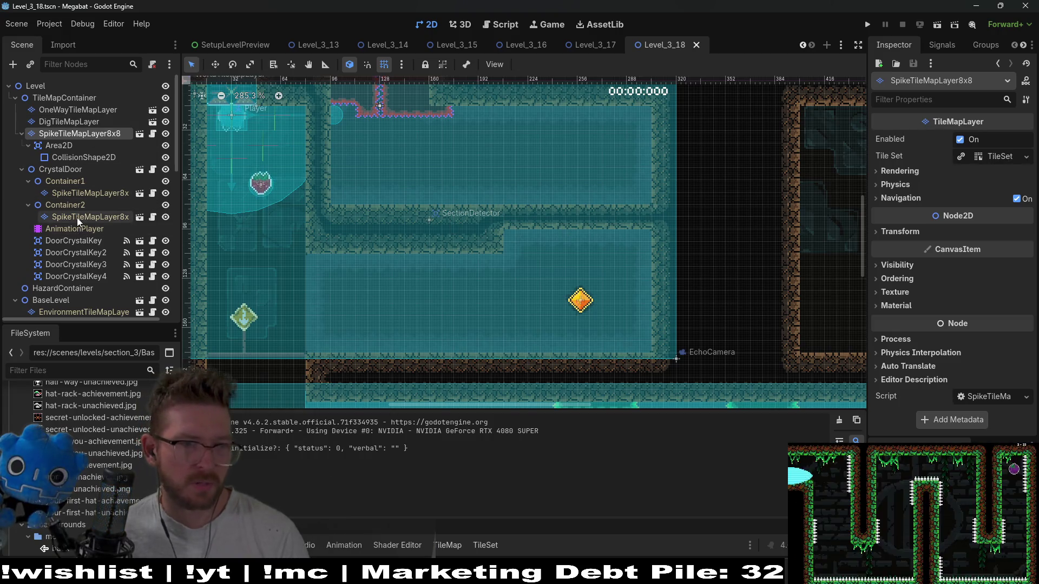
{"action": "scroll", "coordinate": [84, 307], "scroll_direction": "down", "scroll_amount": 5}
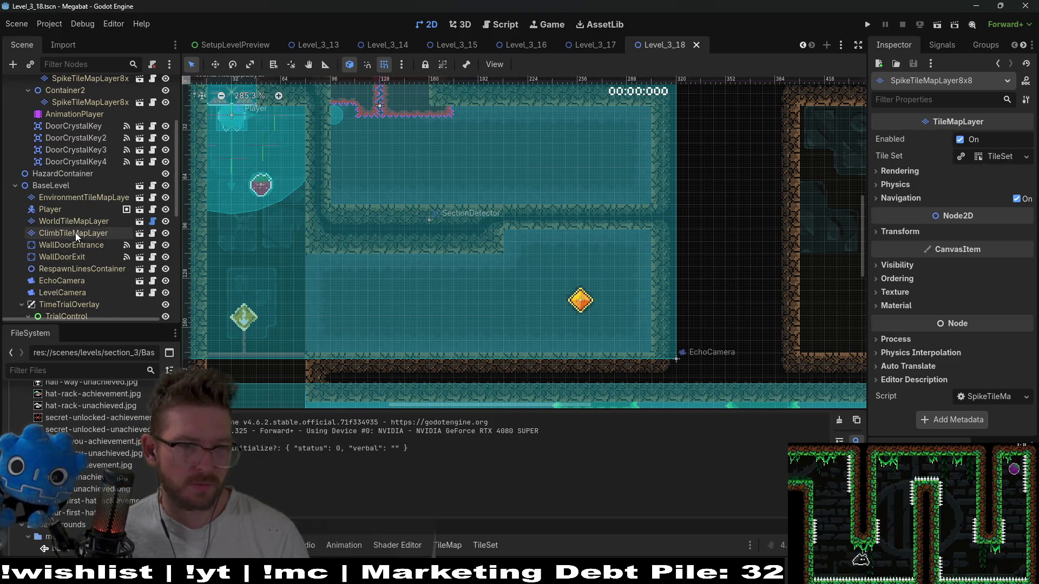
{"action": "left_click", "coordinate": [79, 224]}
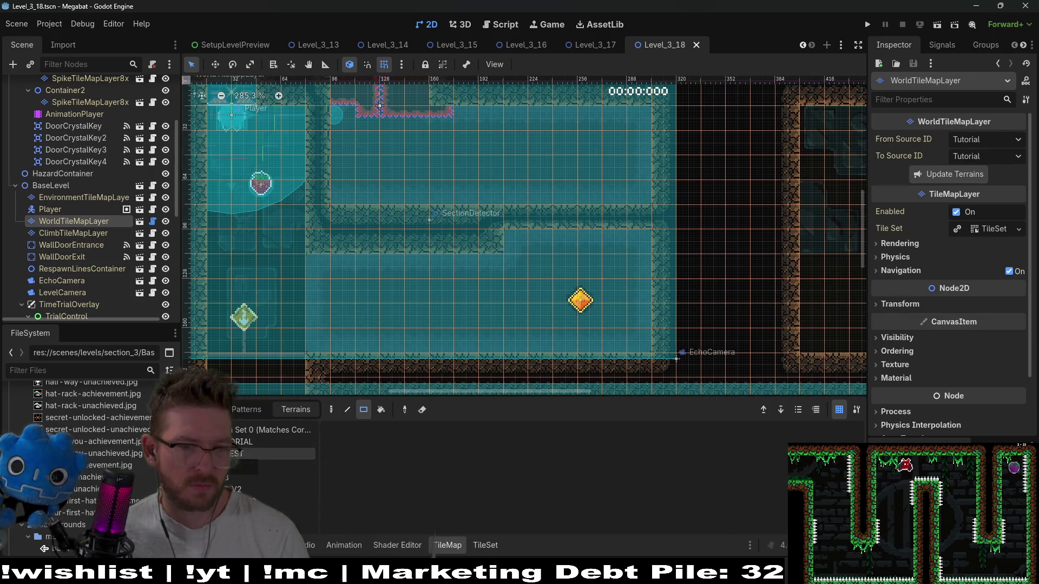
{"action": "left_click", "coordinate": [238, 466]}
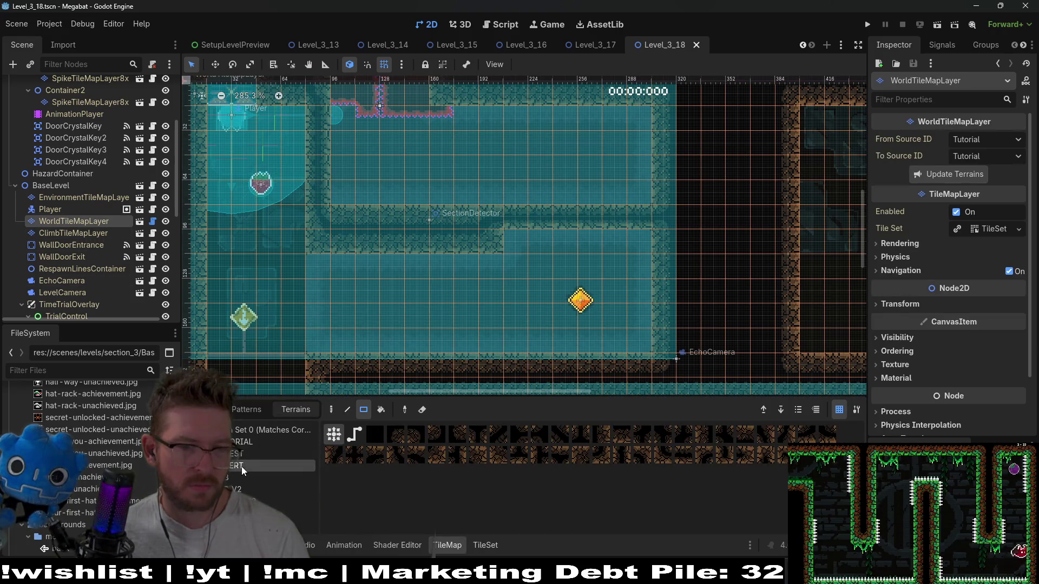
Paint trial DESERT blocks over the middle and upper-right shapes, then undo them.
{"action": "scroll", "coordinate": [385, 288], "scroll_direction": "down", "scroll_amount": 5}
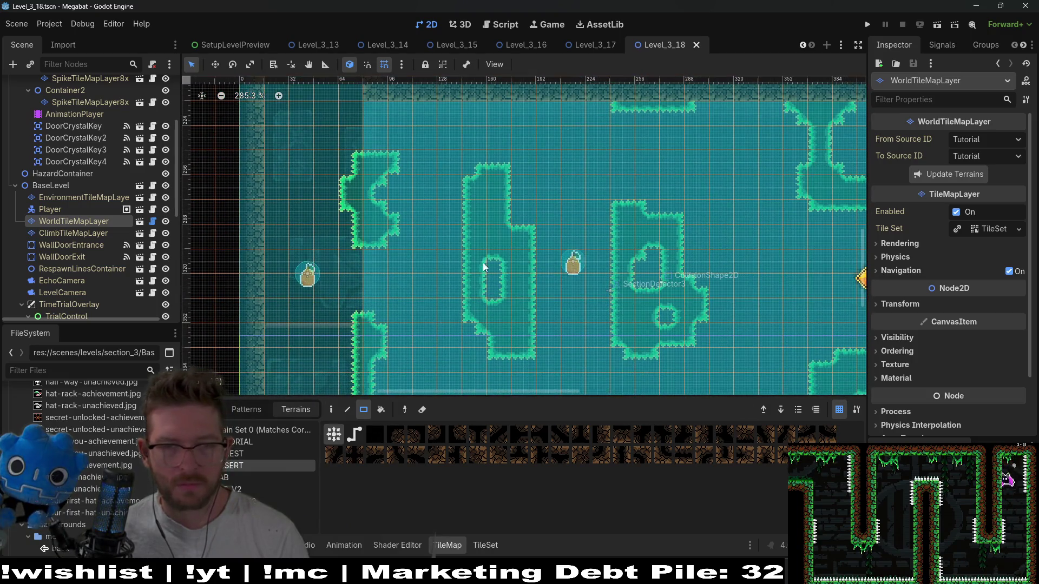
{"action": "left_click_drag", "start_coordinate": [463, 242], "coordinate": [495, 307]}
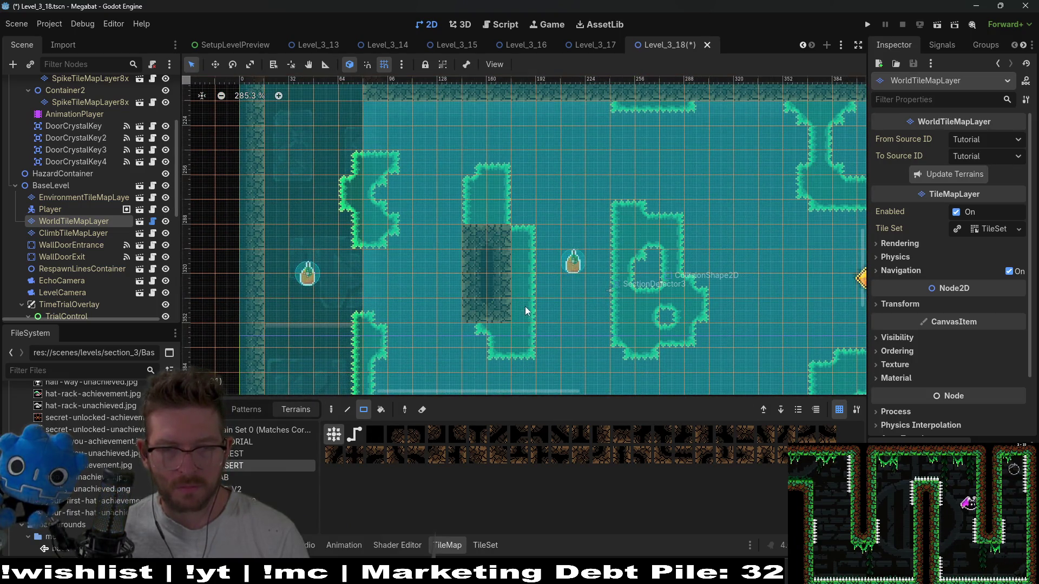
{"action": "scroll", "coordinate": [559, 303], "scroll_direction": "right", "scroll_amount": 1}
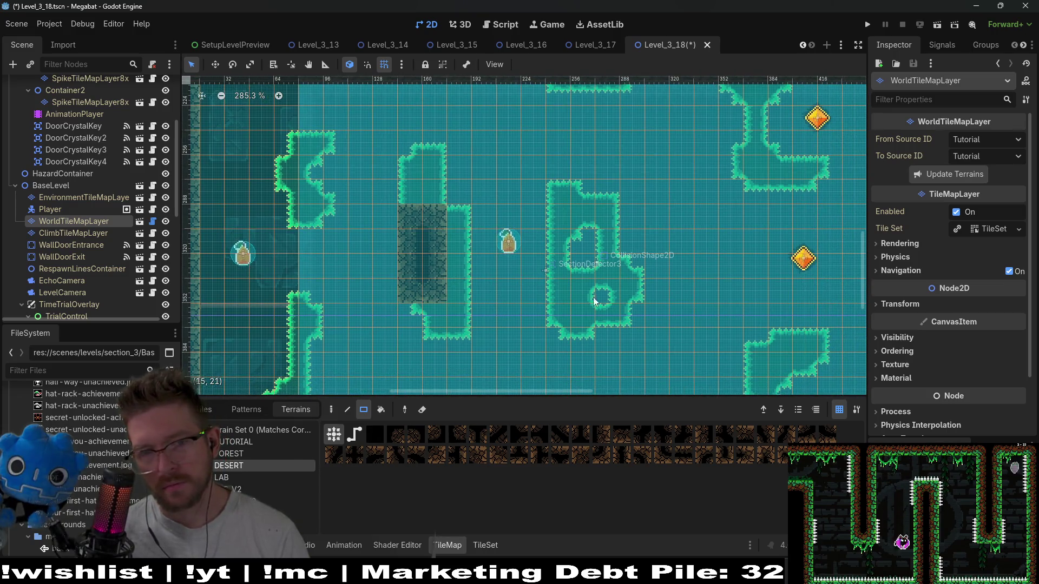
{"action": "scroll", "coordinate": [593, 300], "scroll_direction": "right", "scroll_amount": 2}
{"action": "scroll", "coordinate": [583, 223], "scroll_direction": "up", "scroll_amount": 1}
{"action": "left_click_drag", "start_coordinate": [625, 230], "coordinate": [659, 217]}
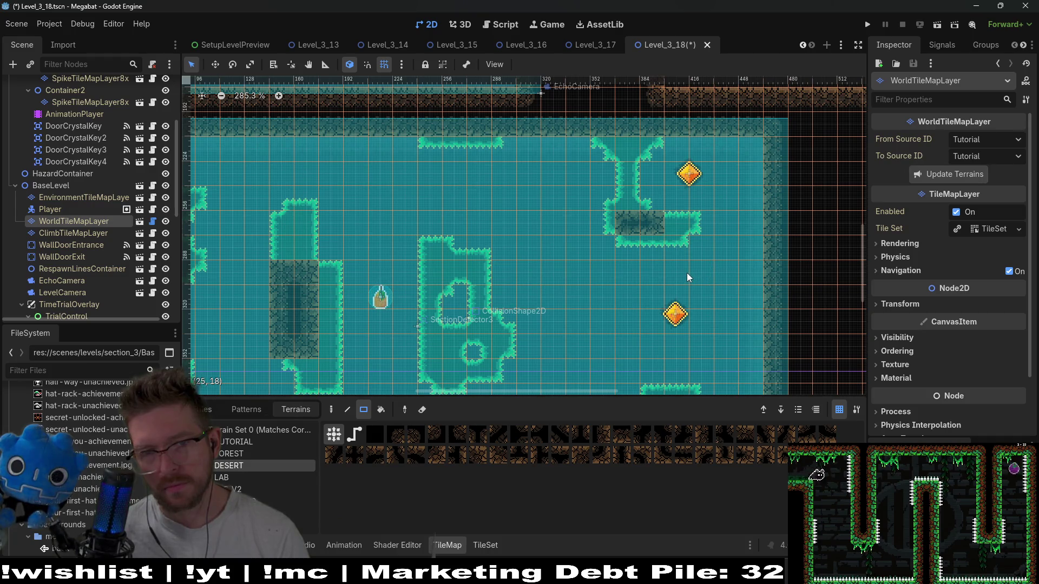
{"action": "scroll", "coordinate": [687, 203], "scroll_direction": "down", "scroll_amount": 1}
{"action": "key", "text": "ctrl+z"}
{"action": "key", "text": "ctrl+z"}
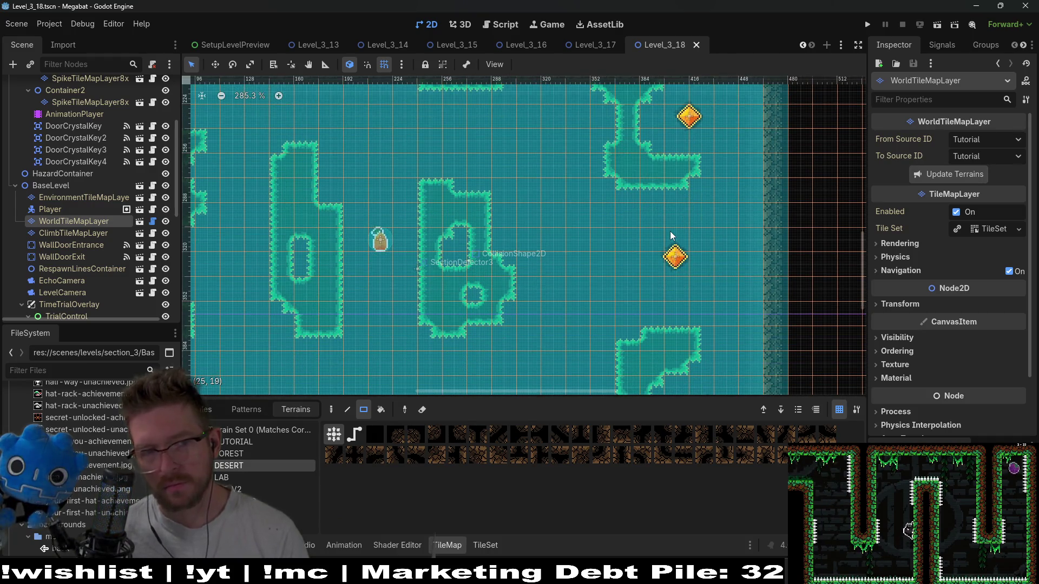
Draw a 12x5 tile DESERT rectangle in the upper room.
{"action": "scroll", "coordinate": [489, 204], "scroll_direction": "up", "scroll_amount": 2}
{"action": "scroll", "coordinate": [489, 203], "scroll_direction": "left", "scroll_amount": 2}
{"action": "scroll", "coordinate": [522, 233], "scroll_direction": "up", "scroll_amount": 5}
{"action": "scroll", "coordinate": [521, 233], "scroll_direction": "left", "scroll_amount": 1}
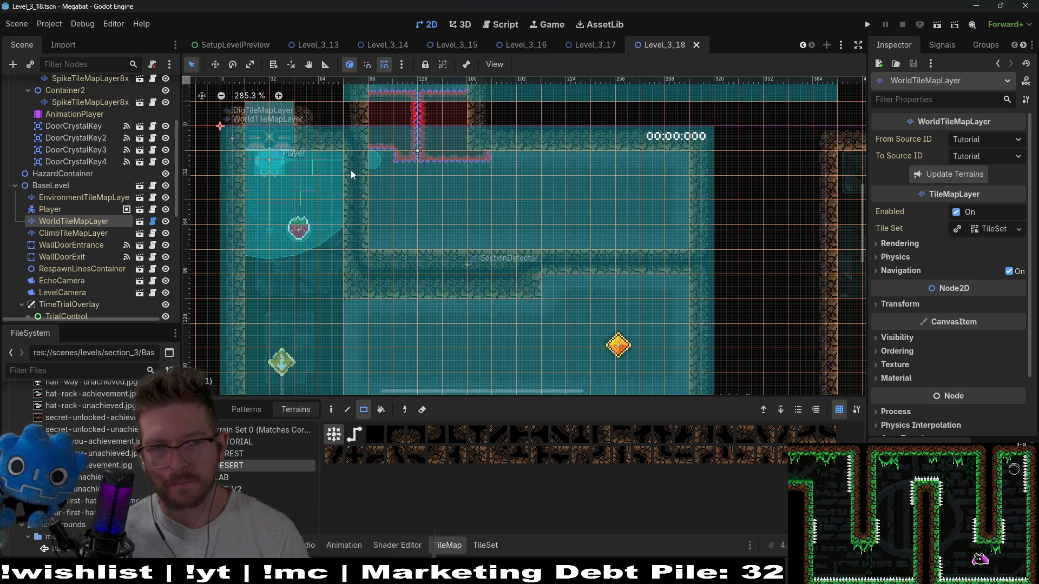
{"action": "mouse_move", "coordinate": [351, 169]}
{"action": "left_mouse_down"}
{"action": "mouse_move", "coordinate": [667, 267]}
{"action": "mouse_move", "coordinate": [670, 288]}
{"action": "left_mouse_up"}
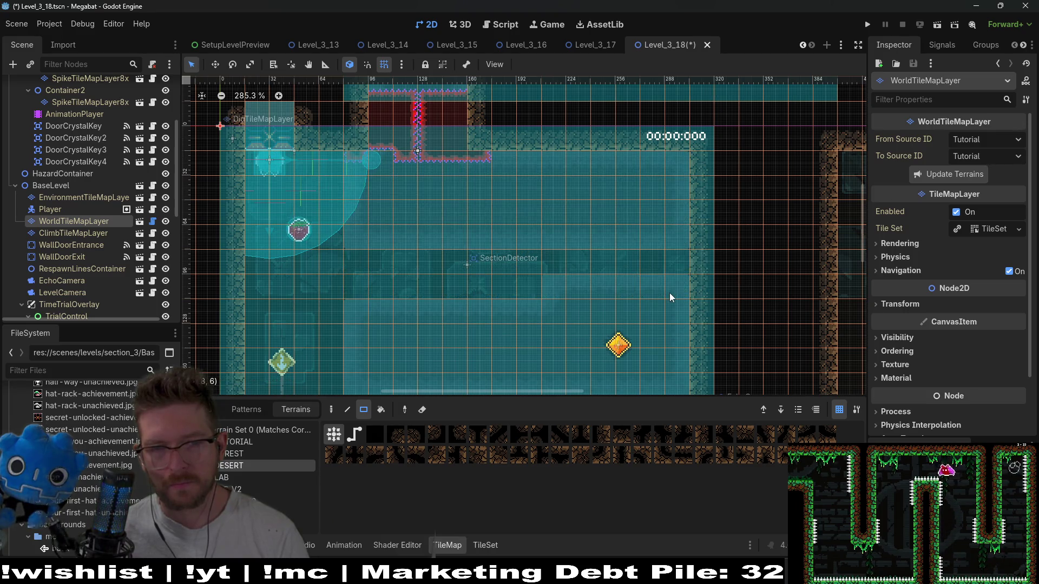
{"action": "scroll", "coordinate": [112, 142], "scroll_direction": "up", "scroll_amount": 5}
{"action": "left_click", "coordinate": [93, 123]}
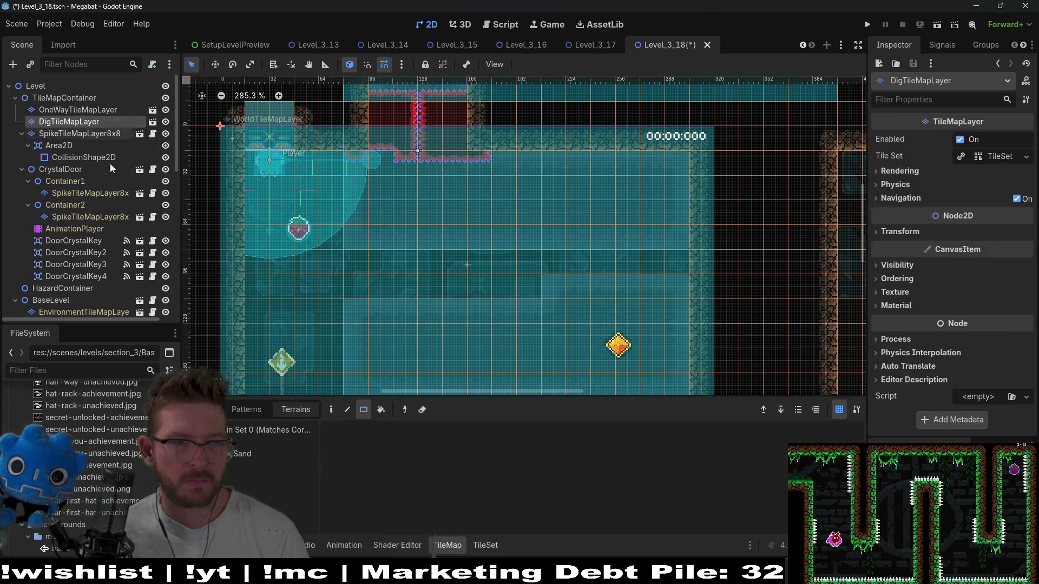
Mark a 12x9 Sand rectangle on DigTileMapLayer, then pick Emerald on SpikeTileMapLayer8x8.
{"action": "left_click", "coordinate": [255, 453]}
{"action": "left_click_drag", "start_coordinate": [355, 165], "coordinate": [662, 383]}
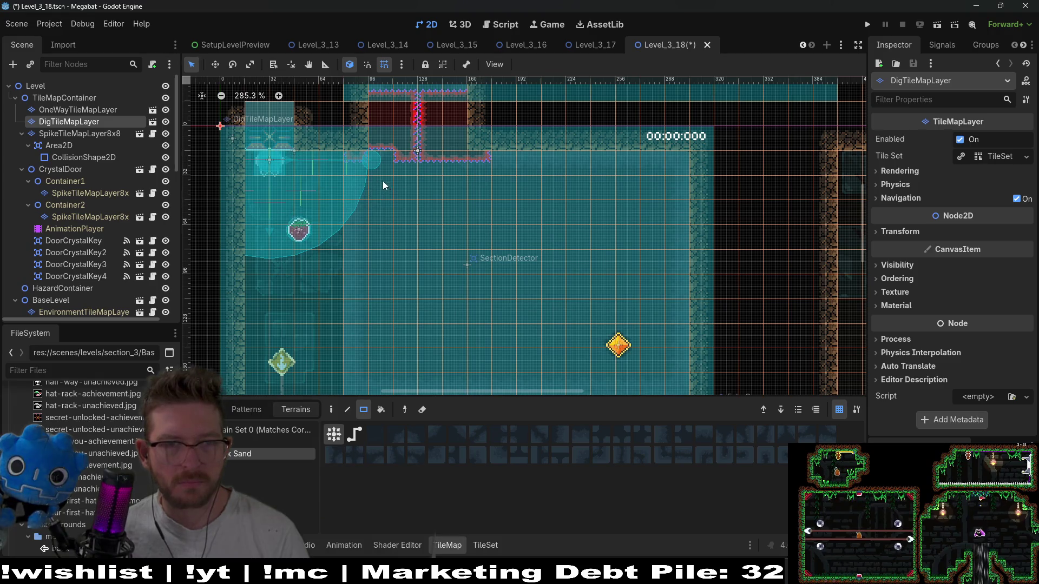
{"action": "scroll", "coordinate": [381, 159], "scroll_direction": "up", "scroll_amount": 3}
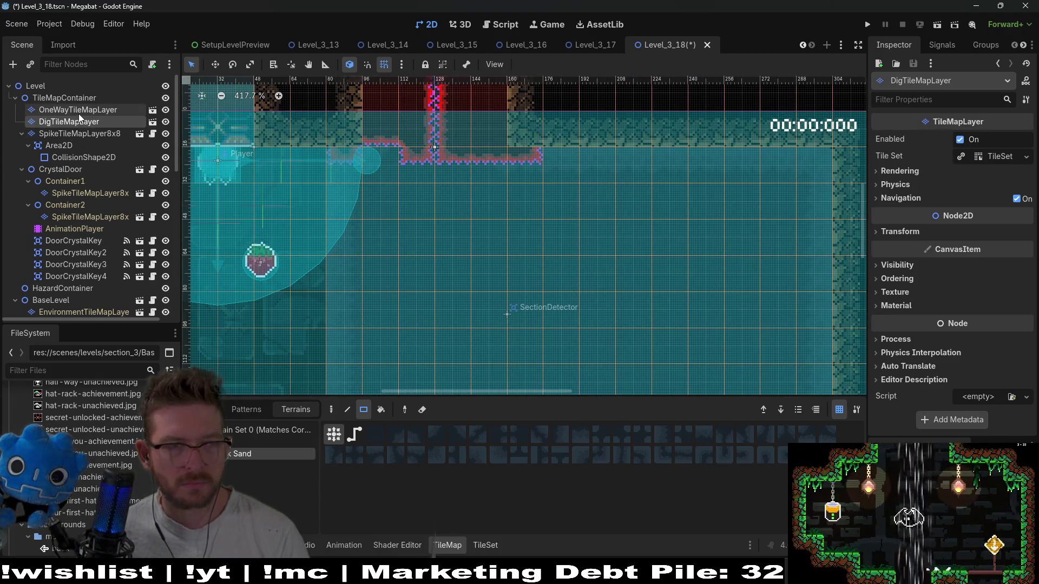
{"action": "left_click", "coordinate": [81, 133]}
{"action": "left_click", "coordinate": [230, 442]}
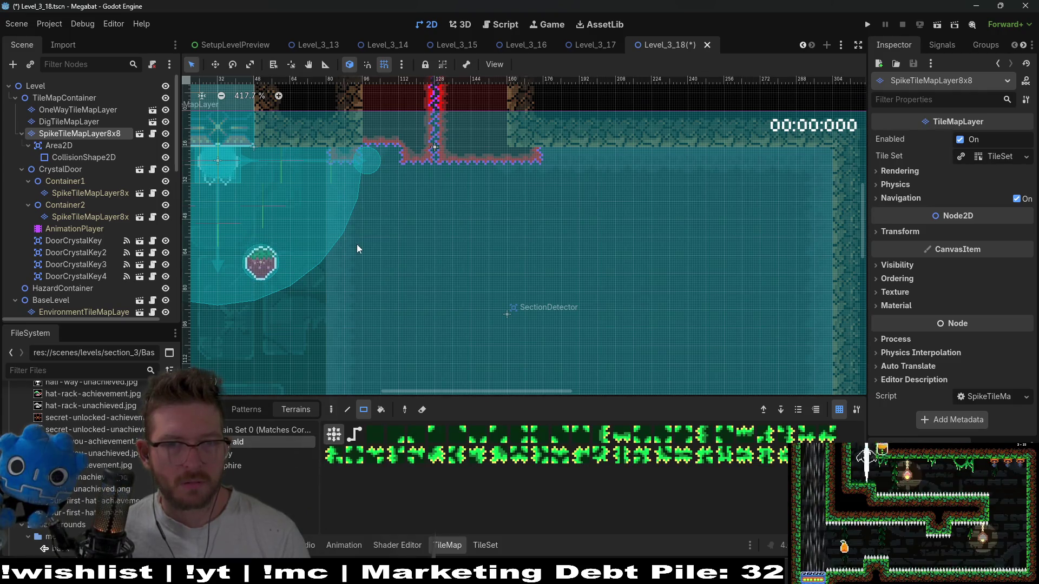
{"action": "scroll", "coordinate": [356, 244], "scroll_direction": "down", "scroll_amount": 2}
{"action": "scroll", "coordinate": [464, 324], "scroll_direction": "down", "scroll_amount": 5}
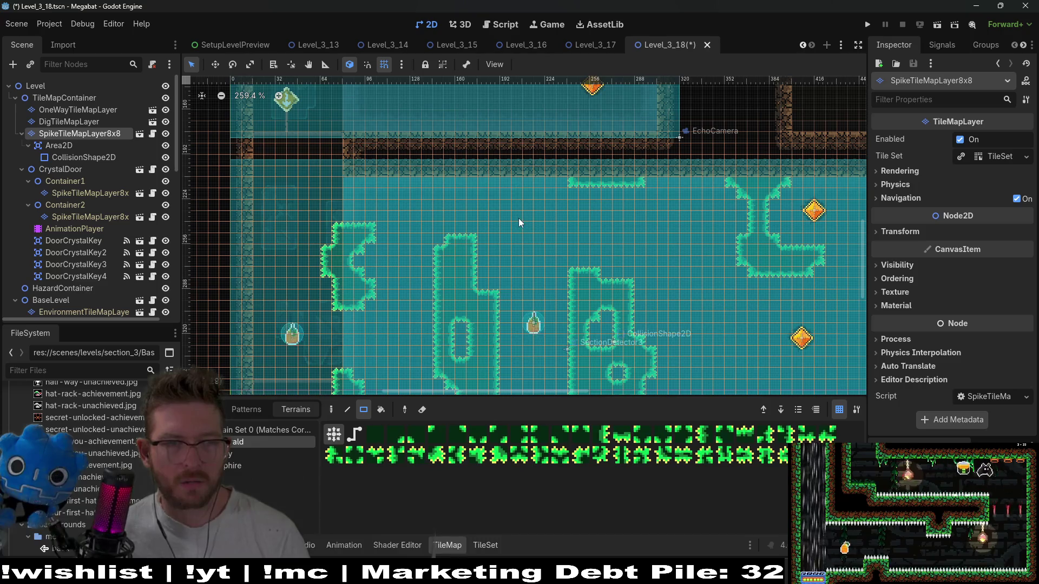
Instance the spike tile layer scene as a new child of TileMapContainer.
{"action": "left_click", "coordinate": [54, 99]}
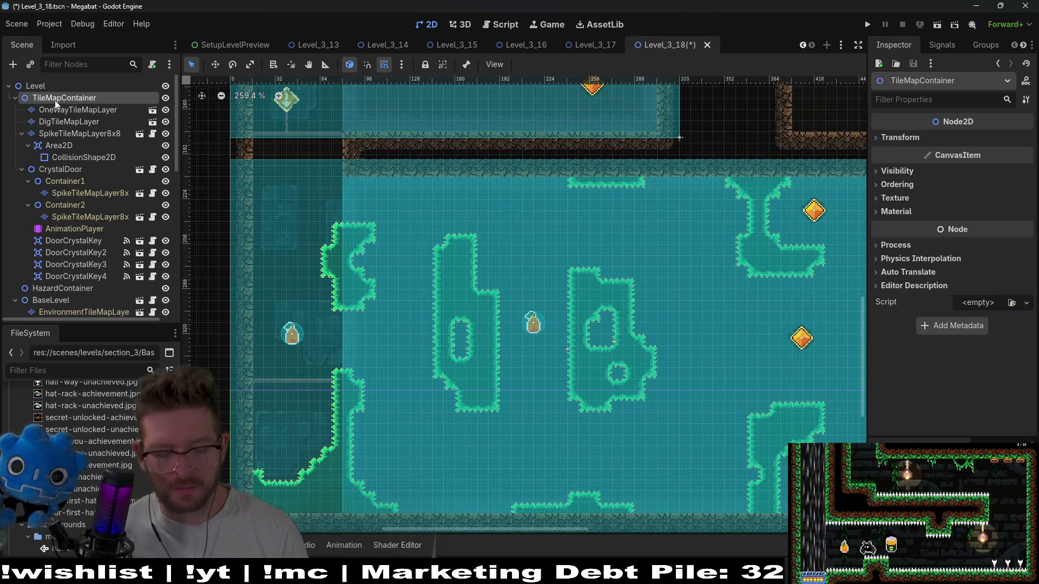
{"action": "key", "text": "ctrl+a"}
{"action": "key", "text": "Escape"}
{"action": "key", "text": "ctrl+shift+a"}
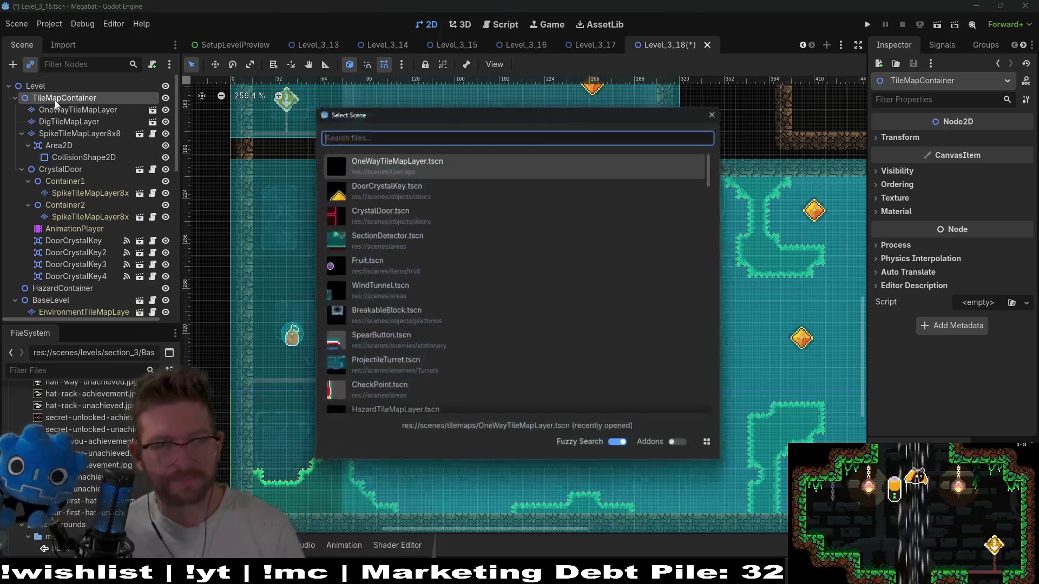
{"action": "type", "text": "spike"}
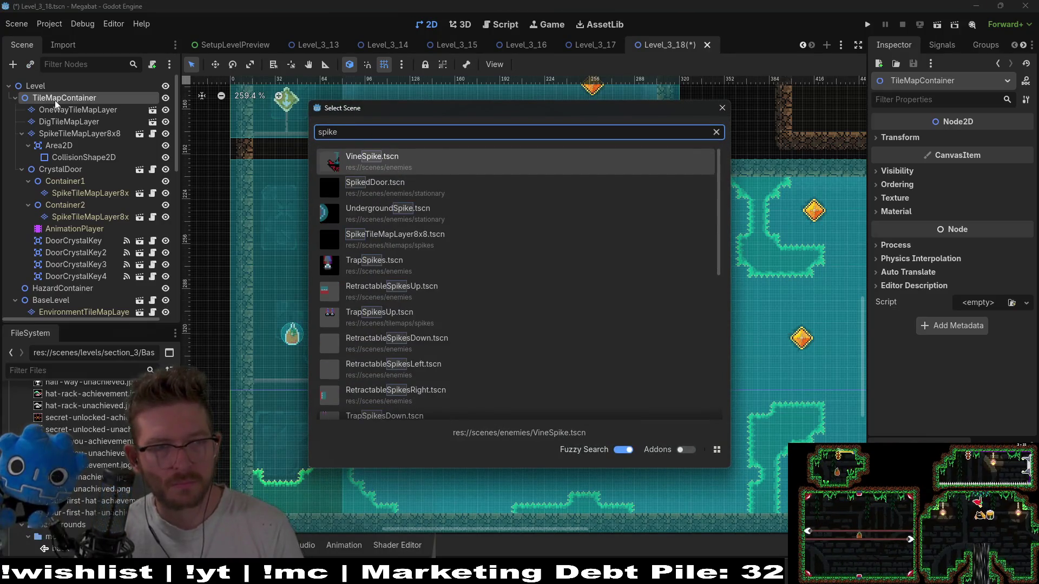
{"action": "type", "text": "d"}
{"action": "key", "text": "BackSpace"}
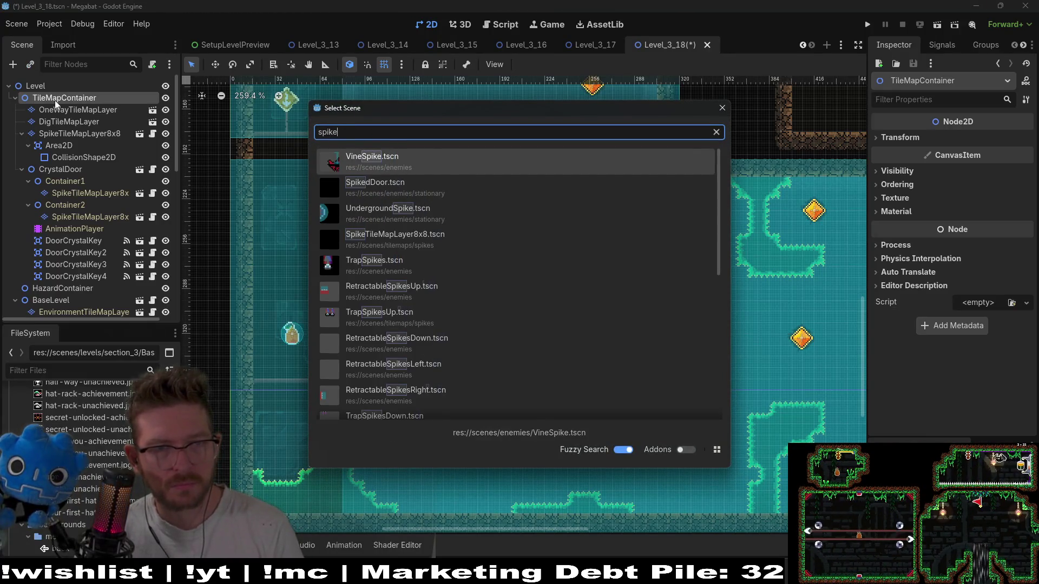
{"action": "type", "text": "tile"}
{"action": "key", "text": "Return"}
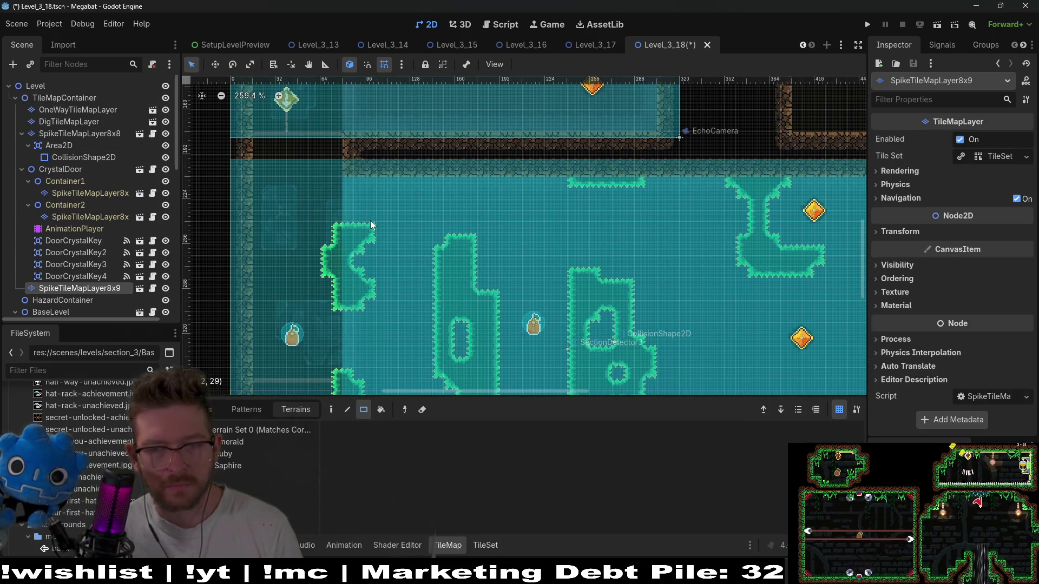
{"action": "scroll", "coordinate": [365, 249], "scroll_direction": "up", "scroll_amount": 10}
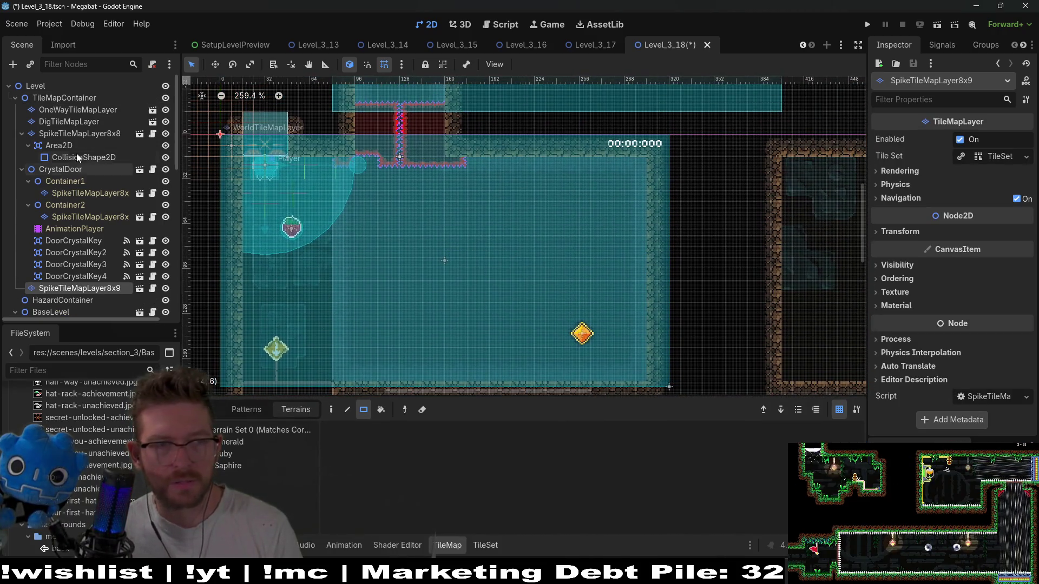
Move SpikeTileMapLayer8x9 above SpikeTileMapLayer8x8 and rename it to SpikeTileMapLayer8x8_2.
{"action": "left_click", "coordinate": [70, 145]}
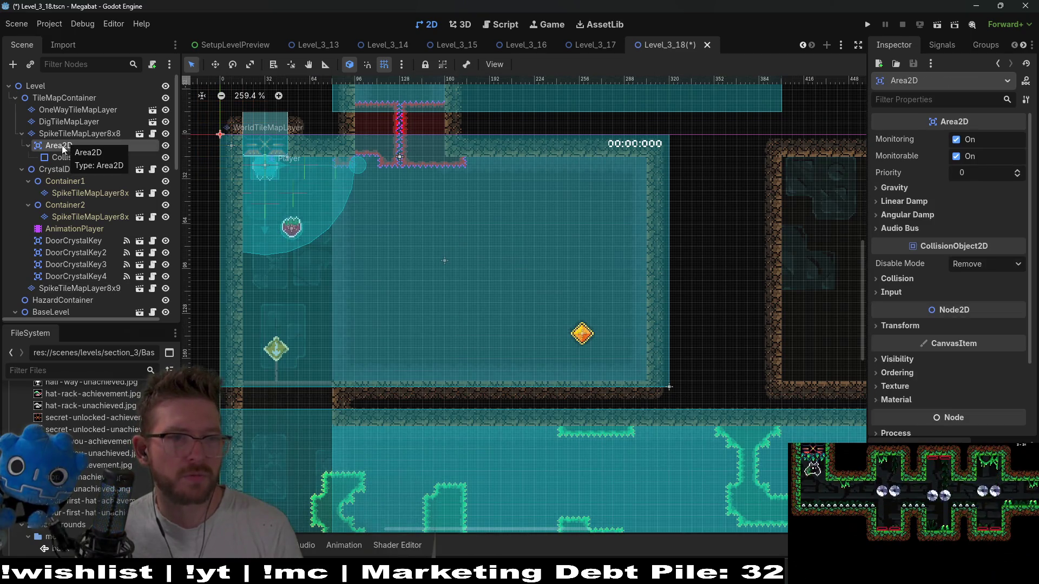
{"action": "left_click_drag", "start_coordinate": [62, 289], "coordinate": [50, 129]}
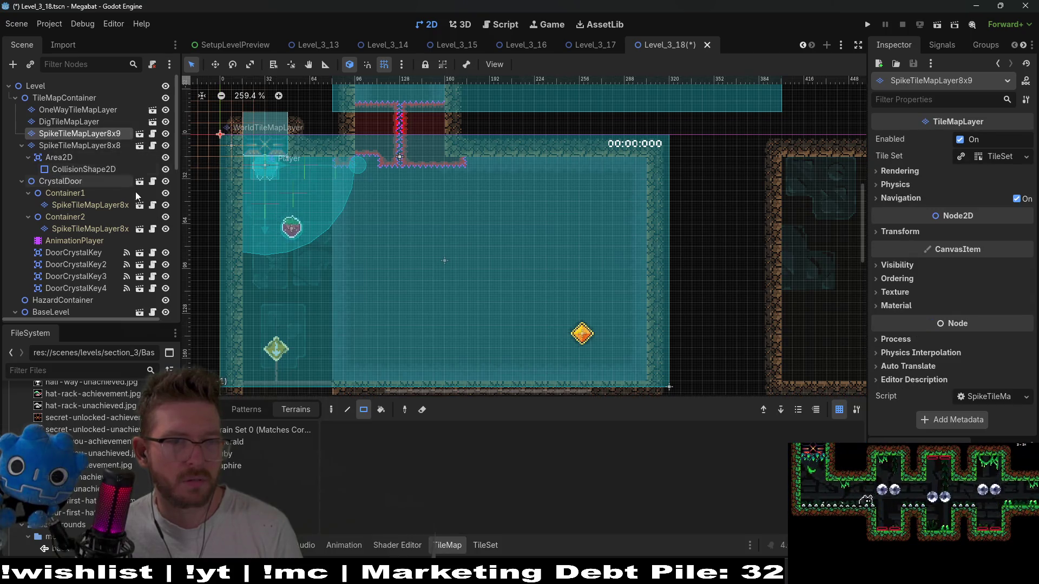
{"action": "left_click", "coordinate": [94, 144]}
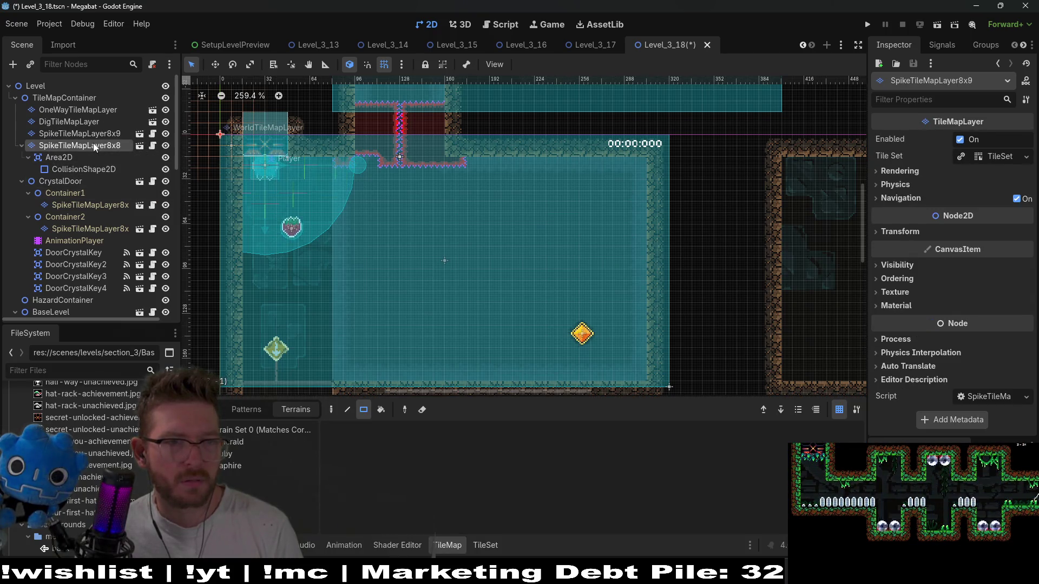
{"action": "double_click", "coordinate": [122, 134]}
{"action": "key", "text": "BackSpace"}
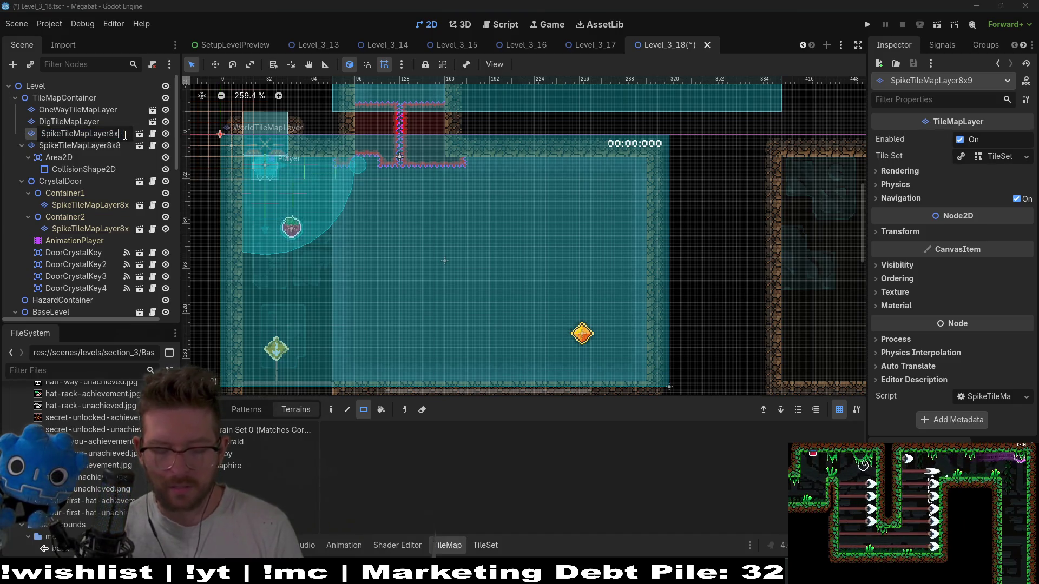
{"action": "type", "text": "8"}
{"action": "key", "text": "Return"}
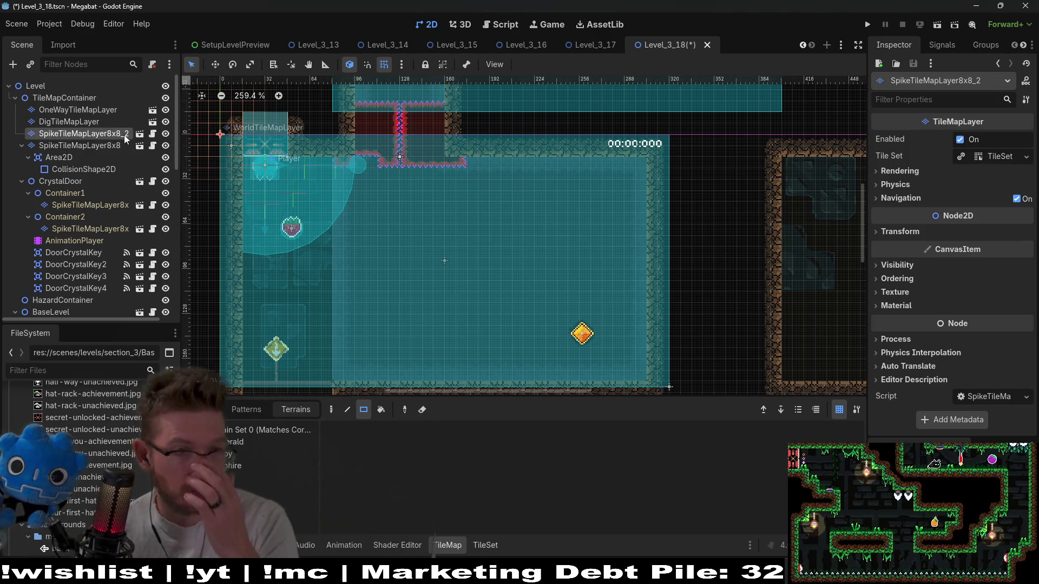
Make Area2D a child of SpikeTileMapLayer8x8_2.
{"action": "left_click", "coordinate": [77, 155]}
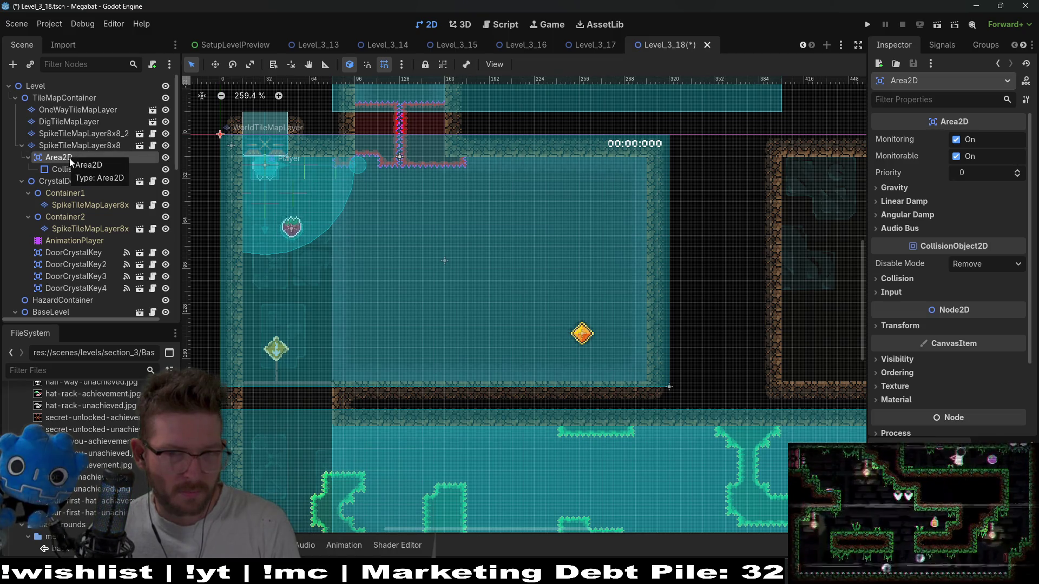
{"action": "left_click_drag", "start_coordinate": [66, 158], "coordinate": [71, 135]}
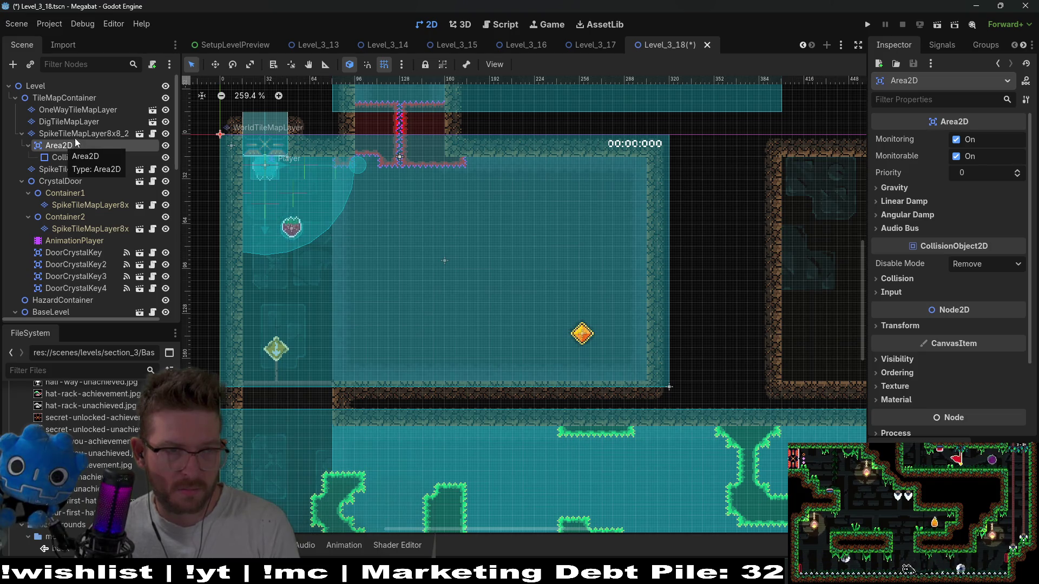
{"action": "left_click", "coordinate": [69, 169]}
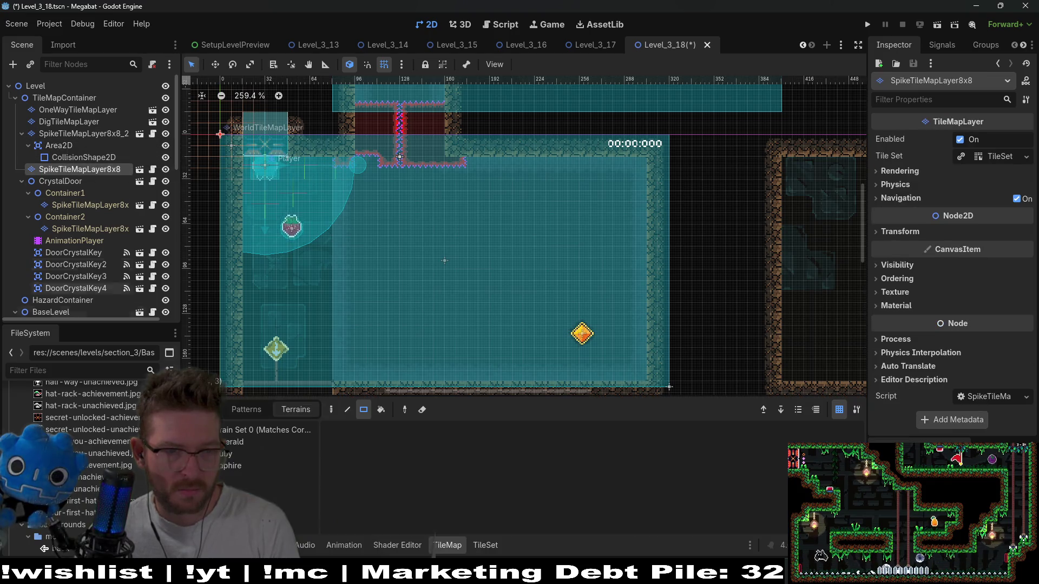
Try Ruby spike rectangles on the spike layers, then undo and cancel them.
{"action": "left_click", "coordinate": [227, 454]}
{"action": "scroll", "coordinate": [452, 310], "scroll_direction": "down", "scroll_amount": 5}
{"action": "left_click_drag", "start_coordinate": [546, 264], "coordinate": [427, 328]}
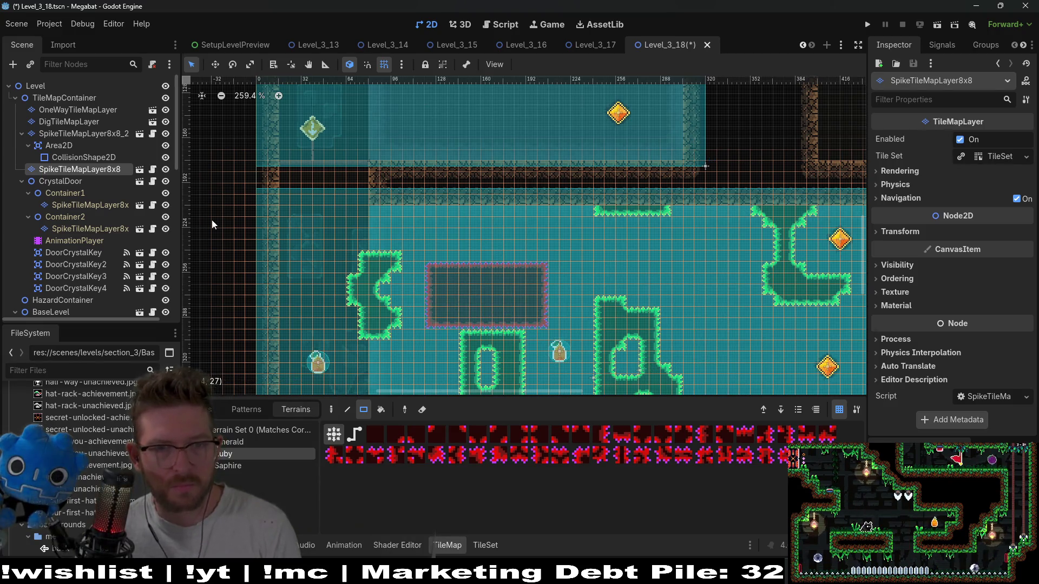
{"action": "key", "text": "ctrl+z"}
{"action": "left_click", "coordinate": [69, 134]}
{"action": "left_click", "coordinate": [228, 454]}
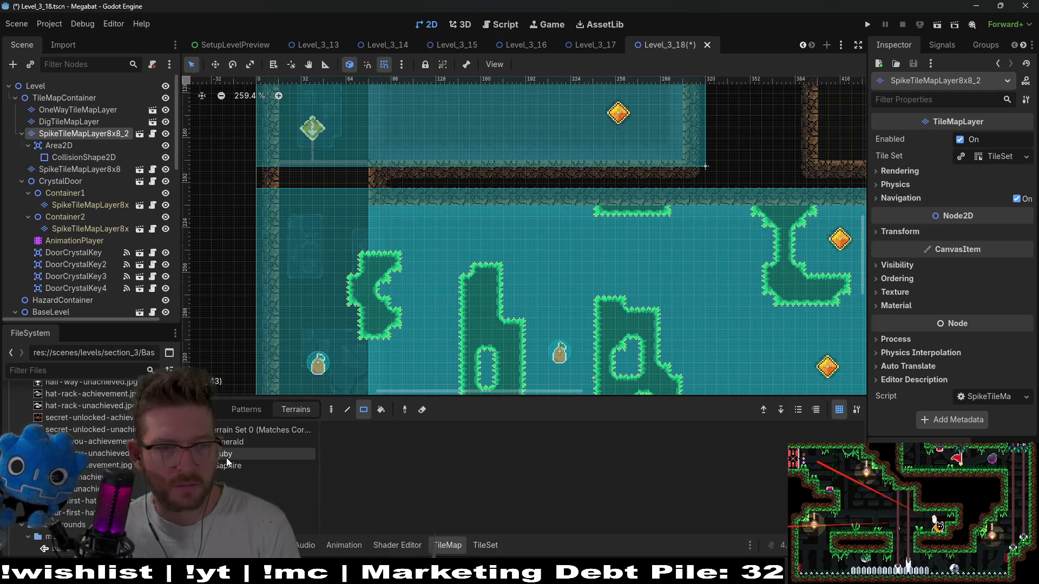
{"action": "left_click_drag", "start_coordinate": [540, 291], "coordinate": [431, 329]}
{"action": "key", "text": "Escape"}
Move SpikeTileMapLayer8x8 above SpikeTileMapLayer8x8_2, select it, and choose Emerald spike terrain.
{"action": "left_click_drag", "start_coordinate": [76, 171], "coordinate": [68, 136]}
{"action": "left_click", "coordinate": [99, 145]}
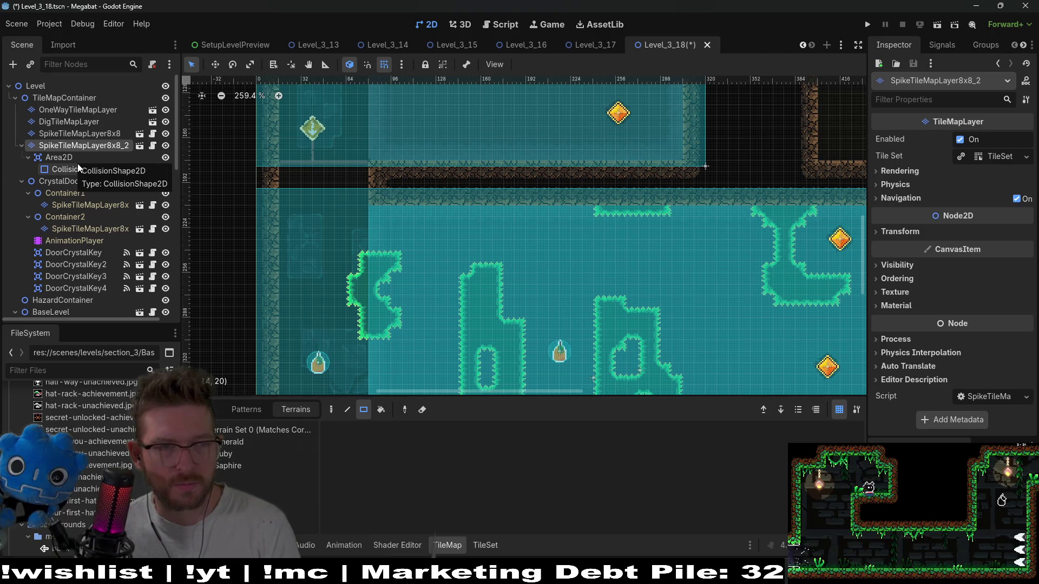
{"action": "scroll", "coordinate": [339, 229], "scroll_direction": "up", "scroll_amount": 5}
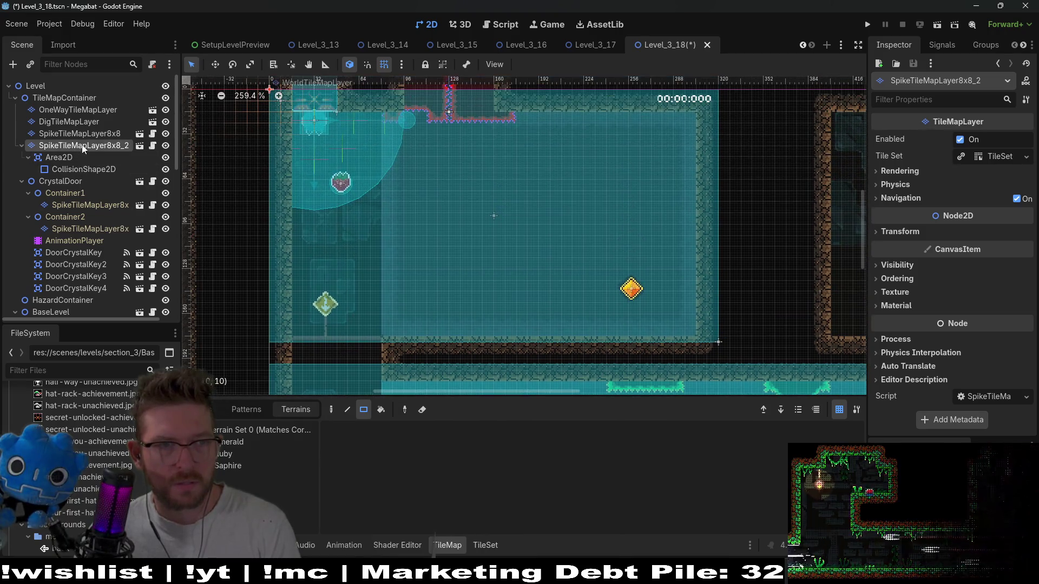
{"action": "left_click", "coordinate": [99, 135]}
{"action": "left_click", "coordinate": [250, 441]}
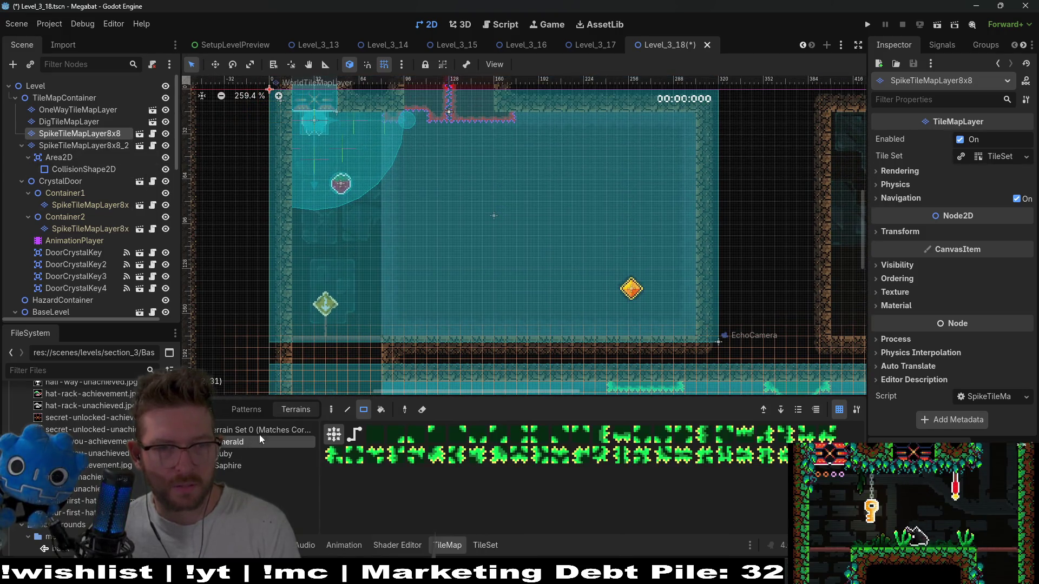
Paint an Emerald spike wall block, a notch, a small step, a 2x4 block and a wall-edge notch.
{"action": "mouse_move", "coordinate": [374, 114]}
{"action": "left_mouse_down"}
{"action": "mouse_move", "coordinate": [423, 219]}
{"action": "mouse_move", "coordinate": [691, 242]}
{"action": "left_mouse_up"}
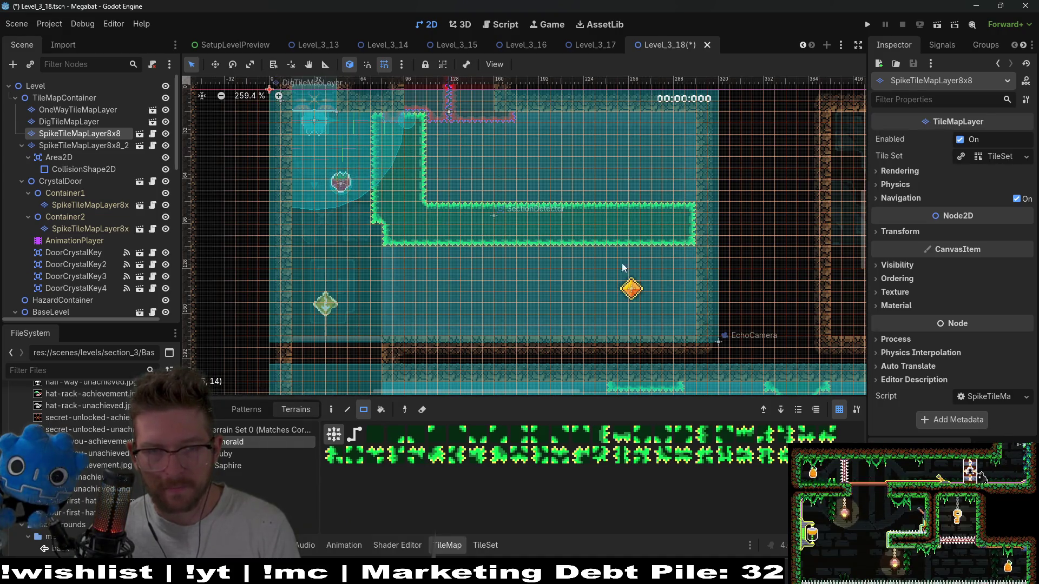
{"action": "left_click_drag", "start_coordinate": [596, 226], "coordinate": [659, 238]}
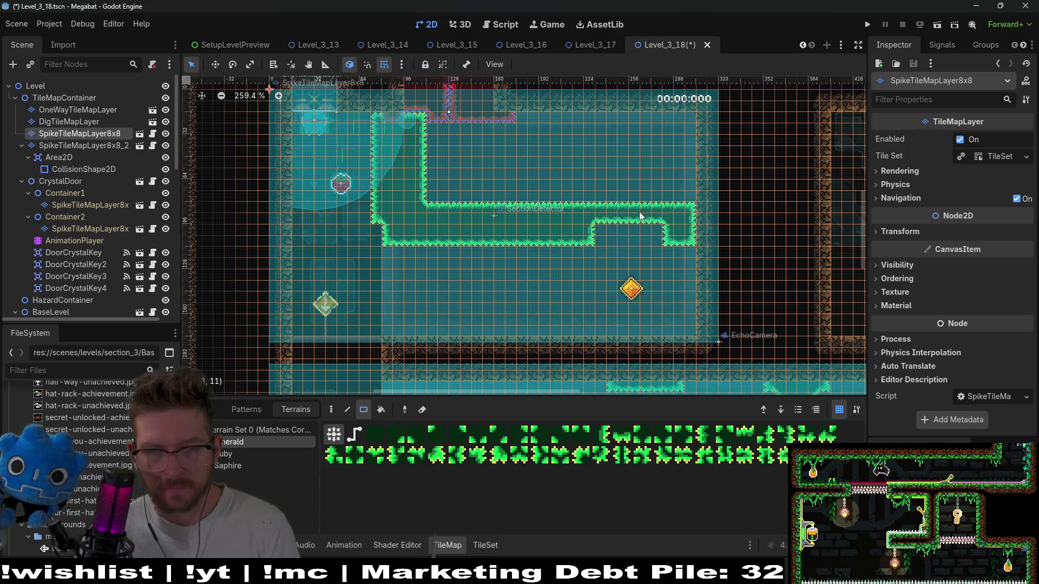
{"action": "left_click_drag", "start_coordinate": [420, 187], "coordinate": [458, 208]}
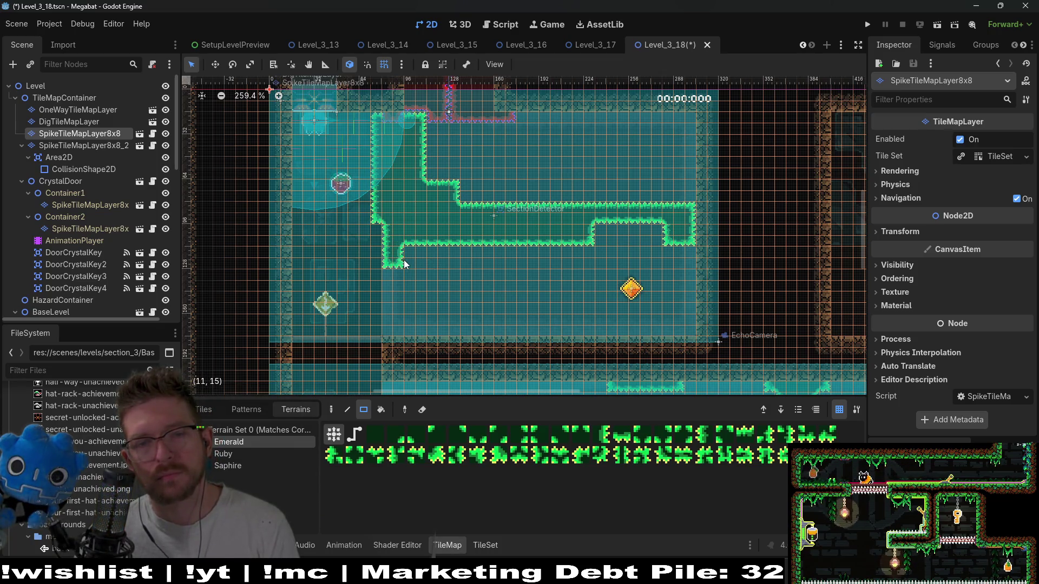
{"action": "left_click_drag", "start_coordinate": [376, 230], "coordinate": [393, 266]}
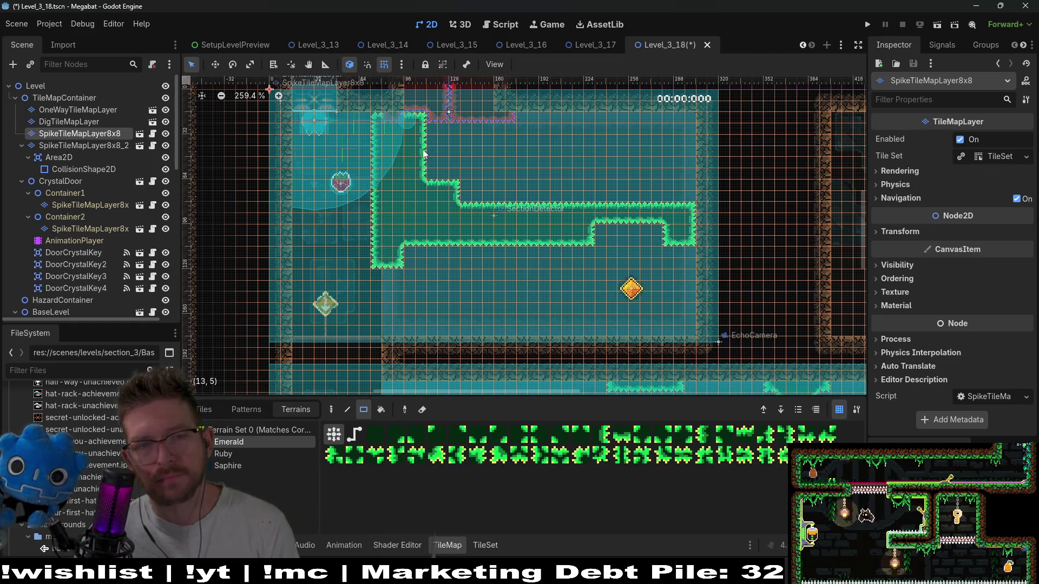
{"action": "scroll", "coordinate": [431, 157], "scroll_direction": "up", "scroll_amount": 2}
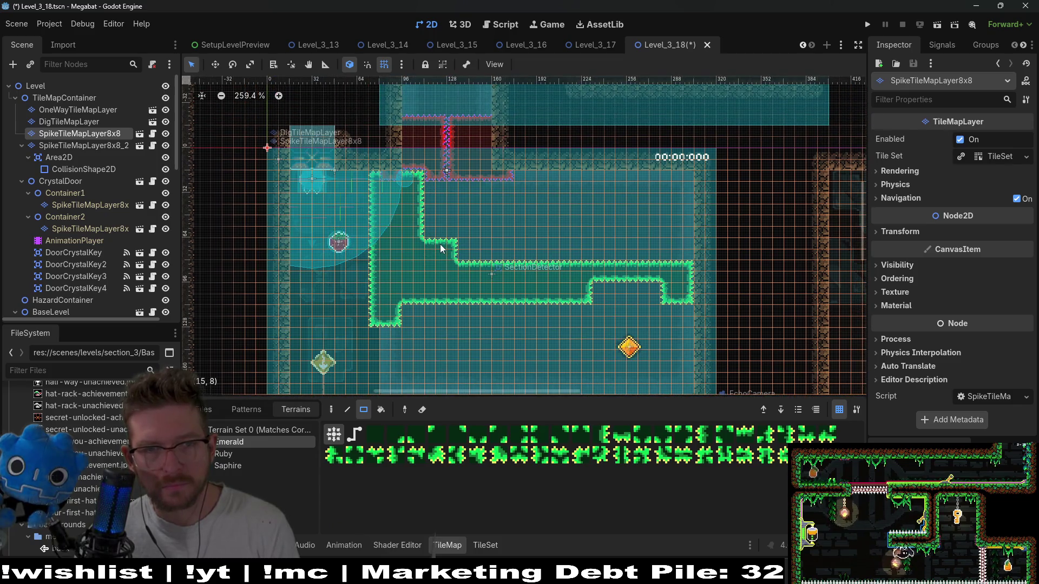
{"action": "scroll", "coordinate": [438, 270], "scroll_direction": "up", "scroll_amount": 2}
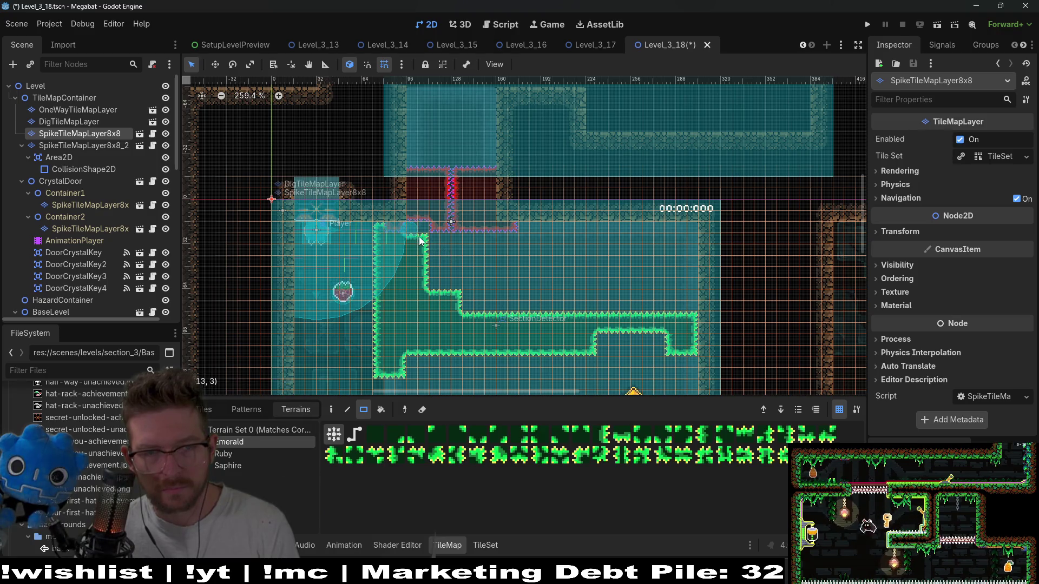
{"action": "left_click_drag", "start_coordinate": [428, 273], "coordinate": [421, 292]}
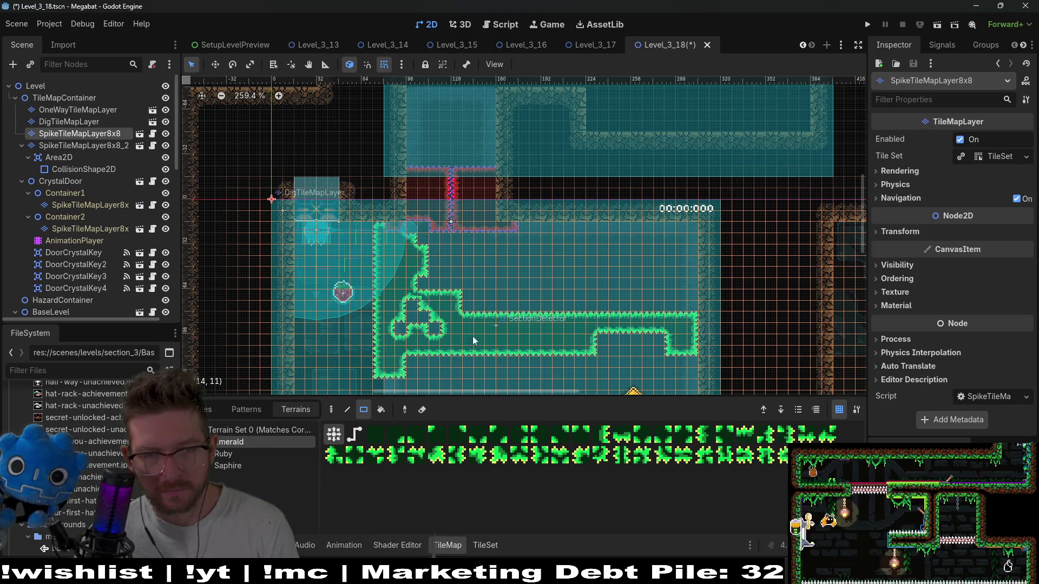
Extend the spike wall upward, add a 3x3 block near the top, and paint a floor ledge.
{"action": "scroll", "coordinate": [433, 297], "scroll_direction": "down", "scroll_amount": 2}
{"action": "scroll", "coordinate": [433, 298], "scroll_direction": "right", "scroll_amount": 2}
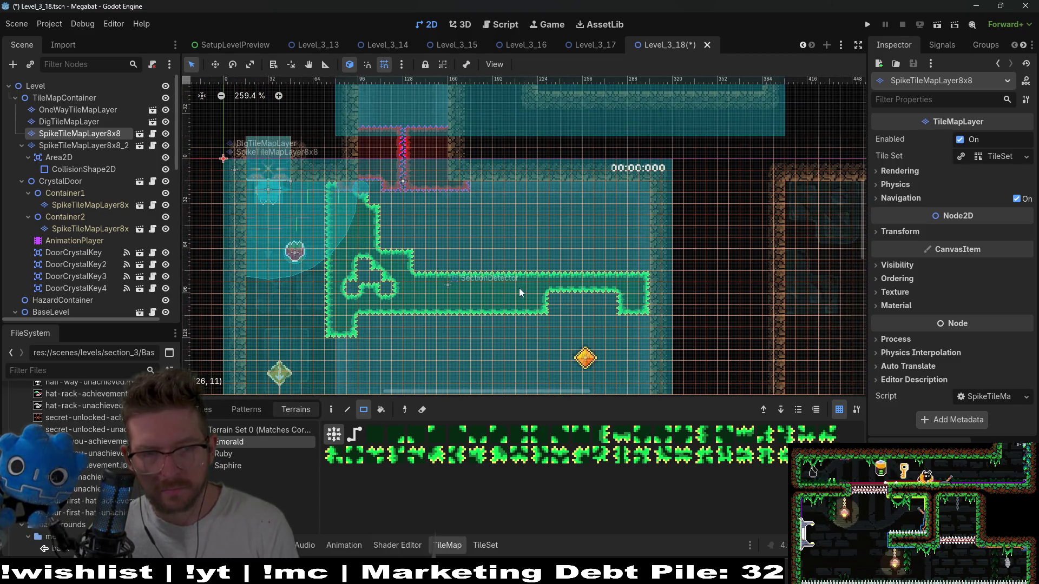
{"action": "scroll", "coordinate": [449, 271], "scroll_direction": "right", "scroll_amount": 3}
{"action": "scroll", "coordinate": [449, 271], "scroll_direction": "down", "scroll_amount": 1}
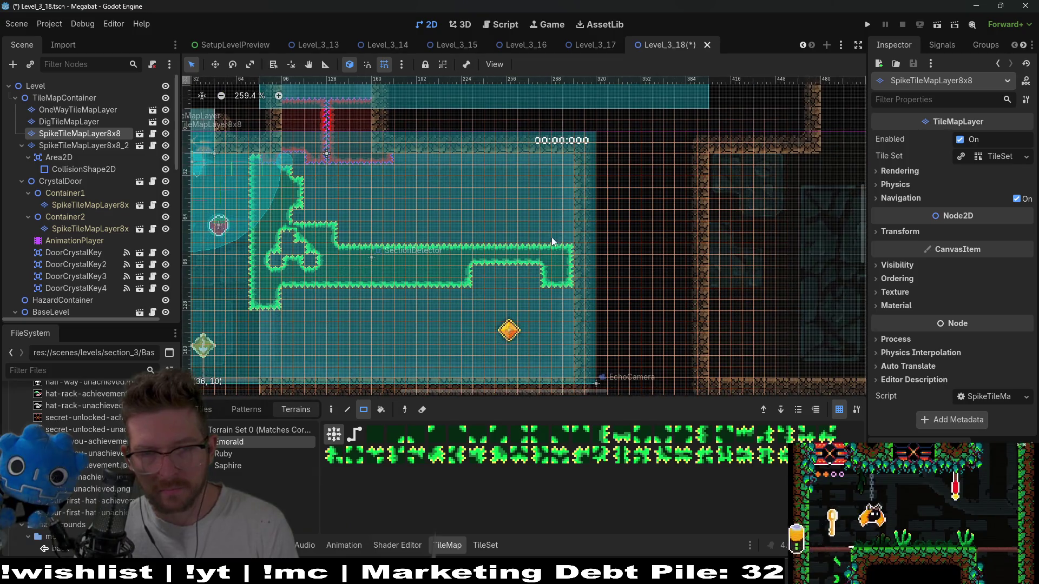
{"action": "left_click_drag", "start_coordinate": [573, 226], "coordinate": [557, 243]}
{"action": "mouse_move", "coordinate": [562, 152]}
{"action": "left_mouse_down"}
{"action": "mouse_move", "coordinate": [575, 170]}
{"action": "mouse_move", "coordinate": [553, 172]}
{"action": "left_mouse_up"}
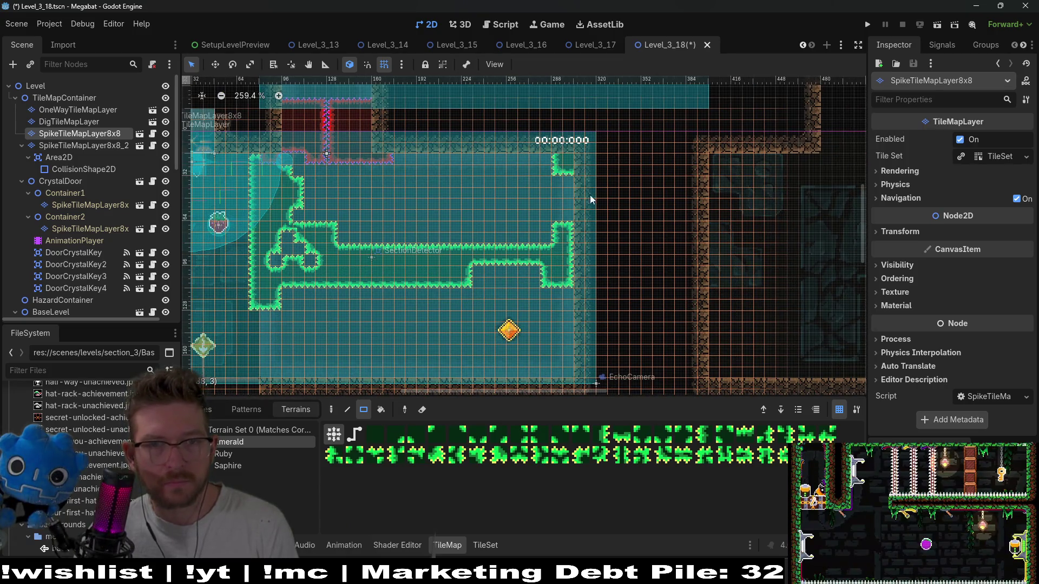
{"action": "left_click", "coordinate": [554, 170]}
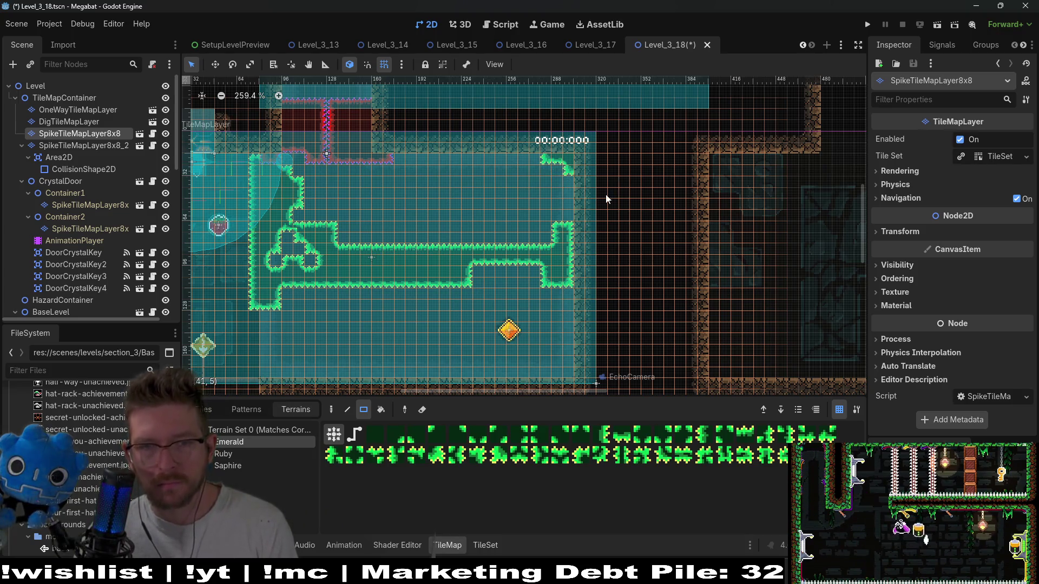
{"action": "scroll", "coordinate": [588, 288], "scroll_direction": "down", "scroll_amount": 3}
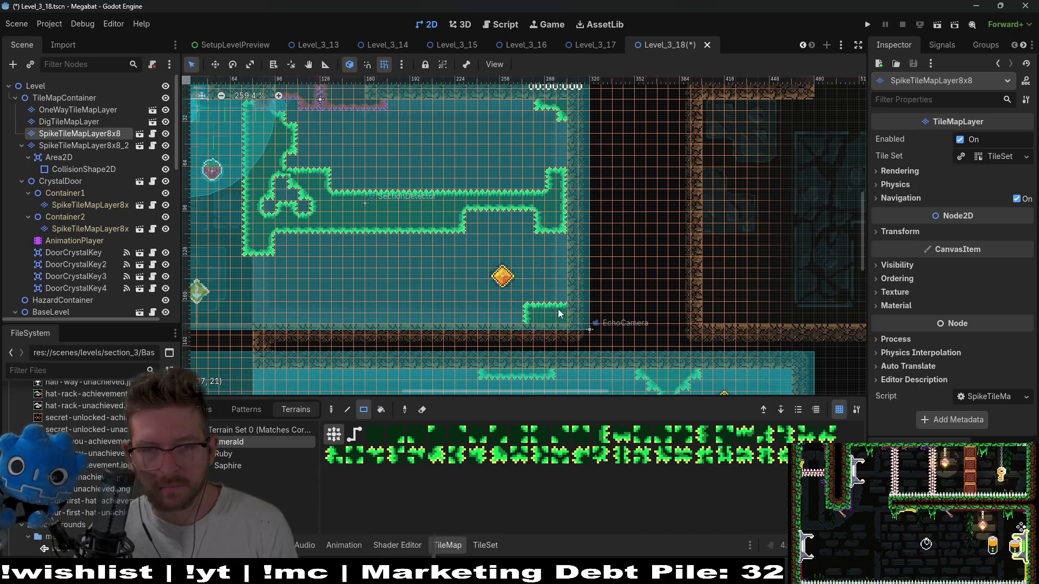
{"action": "left_click", "coordinate": [540, 317]}
{"action": "left_click", "coordinate": [538, 317]}
{"action": "scroll", "coordinate": [541, 311], "scroll_direction": "left", "scroll_amount": 5}
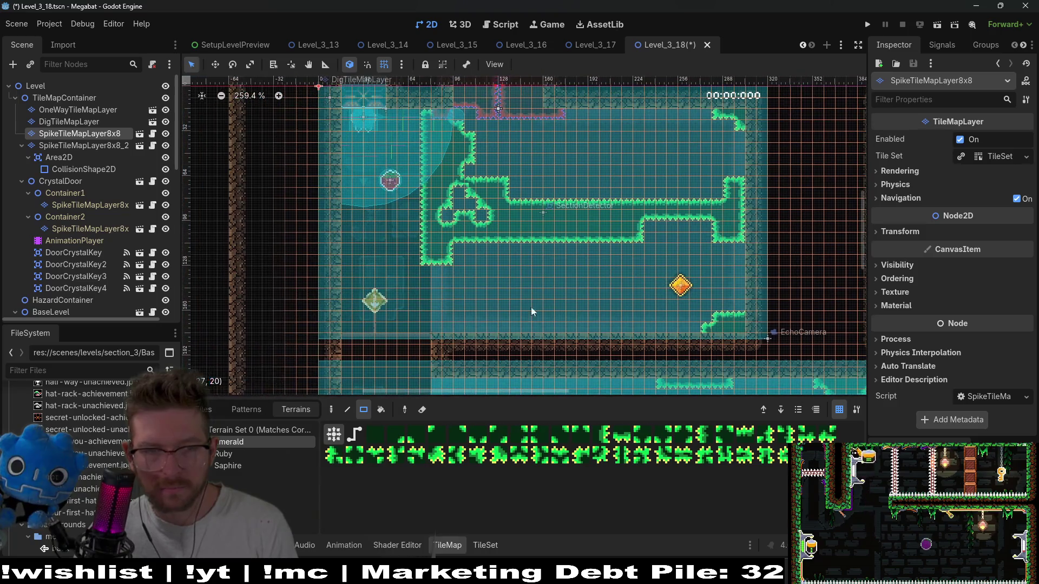
{"action": "left_click_drag", "start_coordinate": [523, 328], "coordinate": [581, 330]}
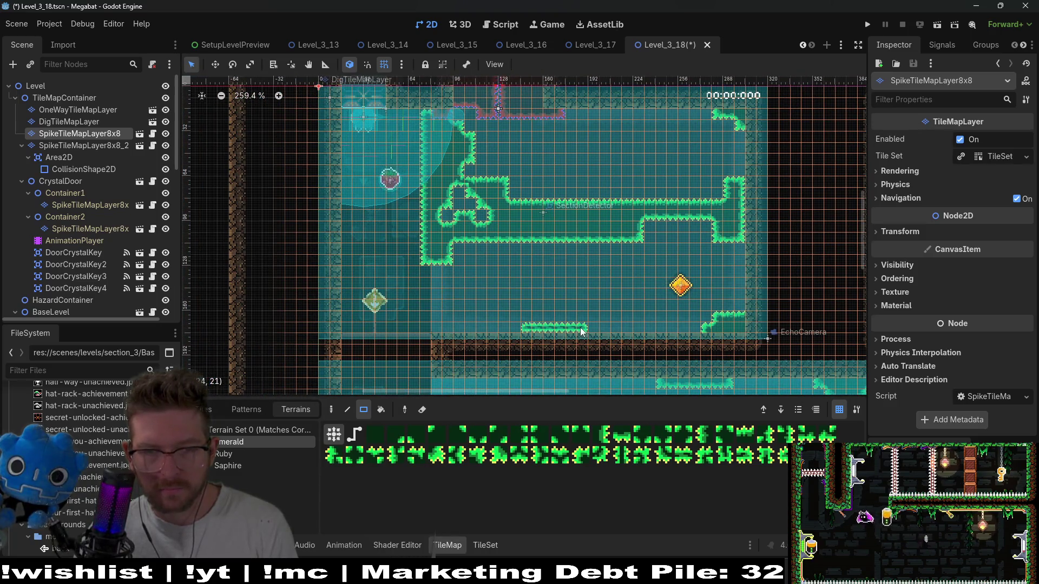
Switch to editing the WorldTileMapLayer.
{"action": "scroll", "coordinate": [702, 307], "scroll_direction": "down", "scroll_amount": 3}
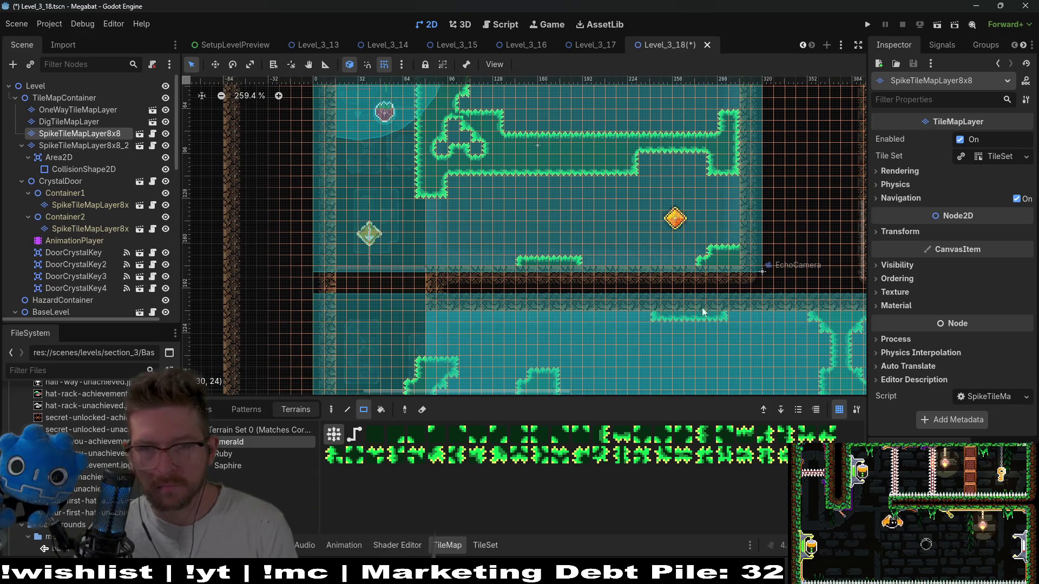
{"action": "scroll", "coordinate": [725, 257], "scroll_direction": "down", "scroll_amount": 1}
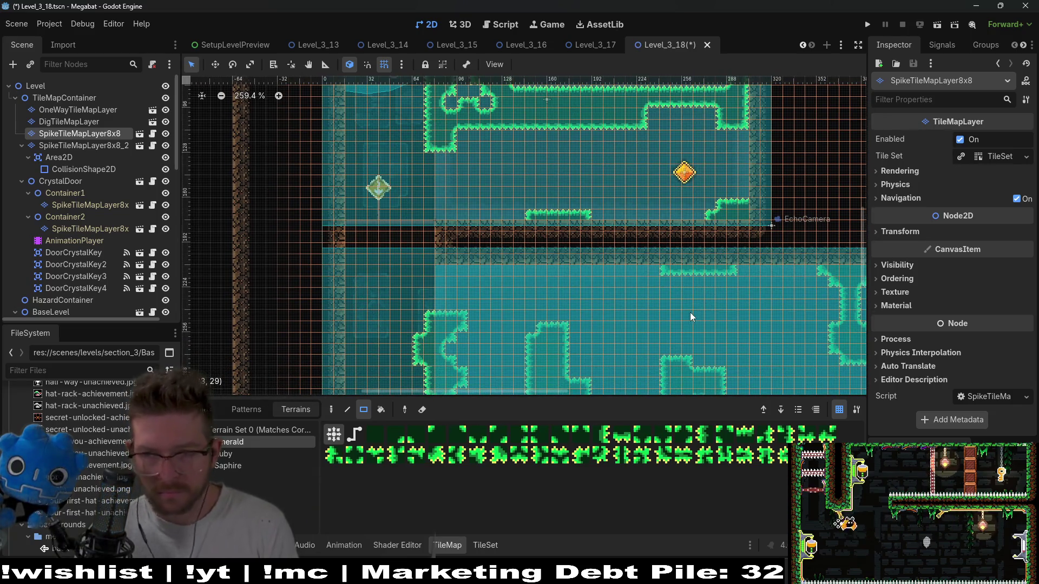
{"action": "scroll", "coordinate": [631, 277], "scroll_direction": "down", "scroll_amount": 2}
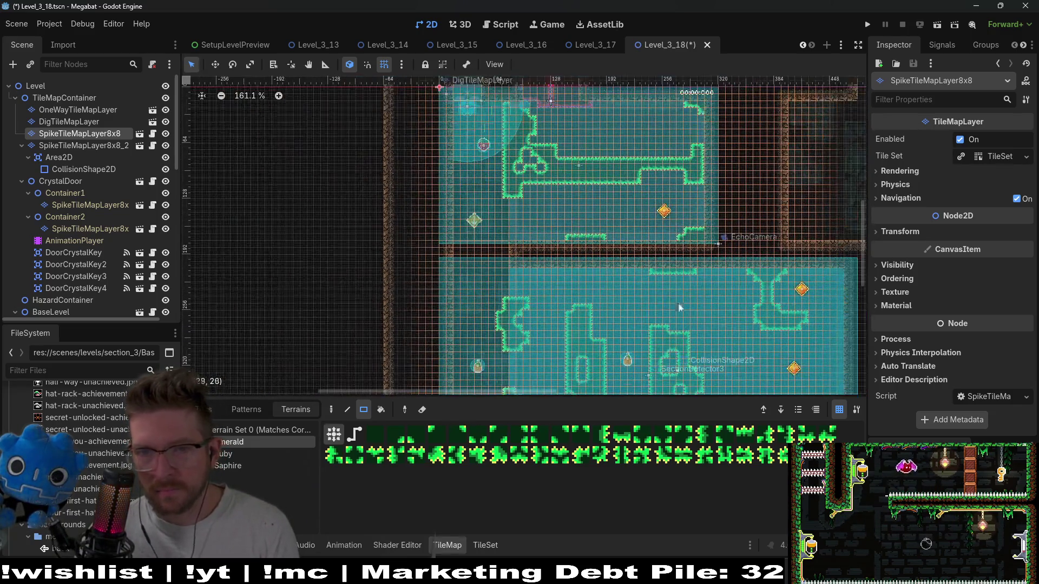
{"action": "scroll", "coordinate": [640, 218], "scroll_direction": "right", "scroll_amount": 2}
{"action": "scroll", "coordinate": [671, 262], "scroll_direction": "up", "scroll_amount": 2}
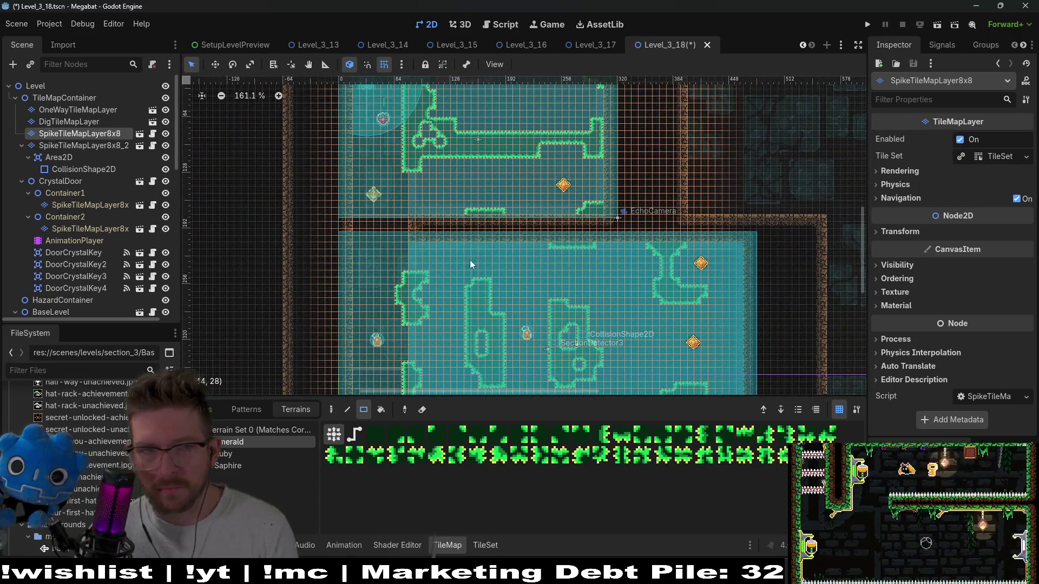
{"action": "scroll", "coordinate": [88, 203], "scroll_direction": "down", "scroll_amount": 3}
{"action": "left_click", "coordinate": [76, 262]}
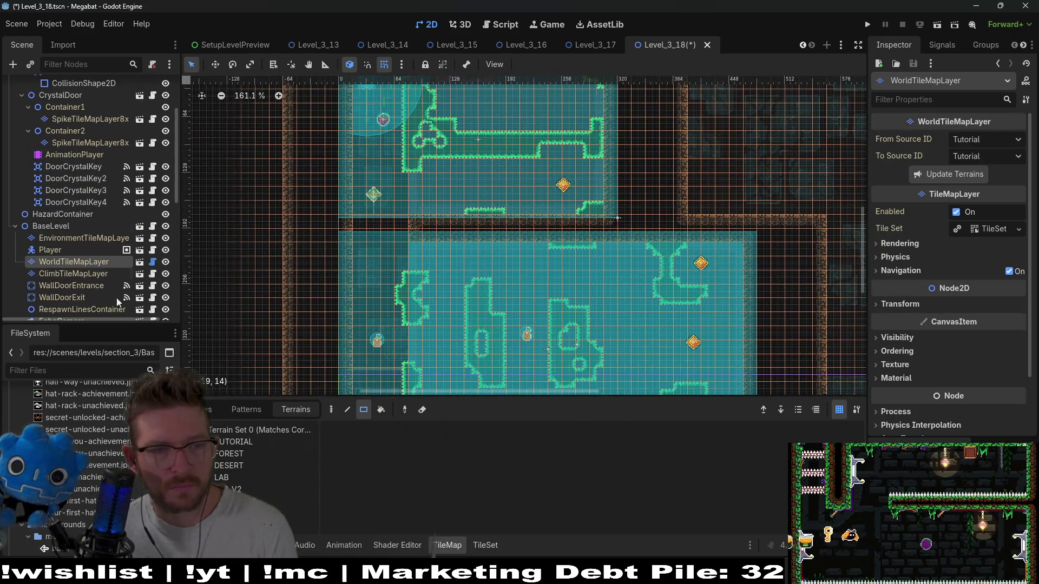
Paint a 5x3 DESERT terrain block into the world tiles, then select the Area2D node.
{"action": "left_click", "coordinate": [243, 466]}
{"action": "left_click_drag", "start_coordinate": [693, 192], "coordinate": [750, 224]}
{"action": "scroll", "coordinate": [751, 216], "scroll_direction": "down", "scroll_amount": 4}
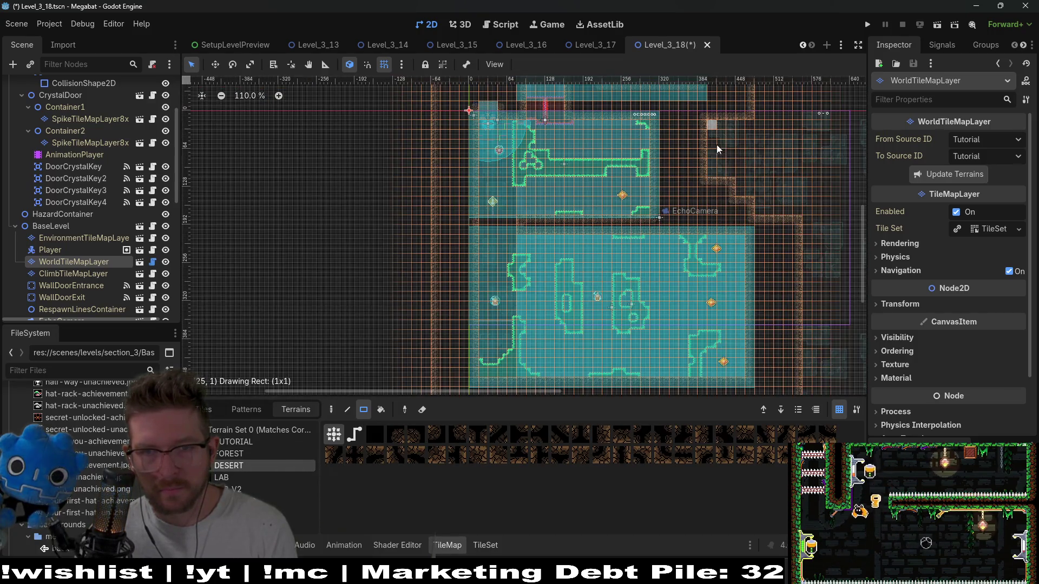
{"action": "scroll", "coordinate": [577, 279], "scroll_direction": "up", "scroll_amount": 4}
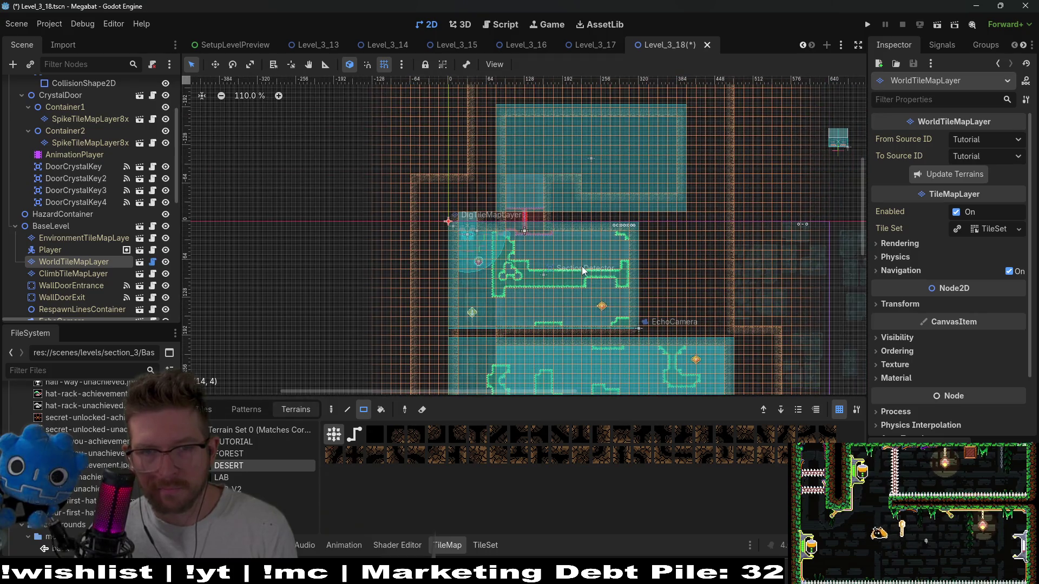
{"action": "scroll", "coordinate": [601, 269], "scroll_direction": "down", "scroll_amount": 3}
{"action": "scroll", "coordinate": [619, 268], "scroll_direction": "up", "scroll_amount": 3}
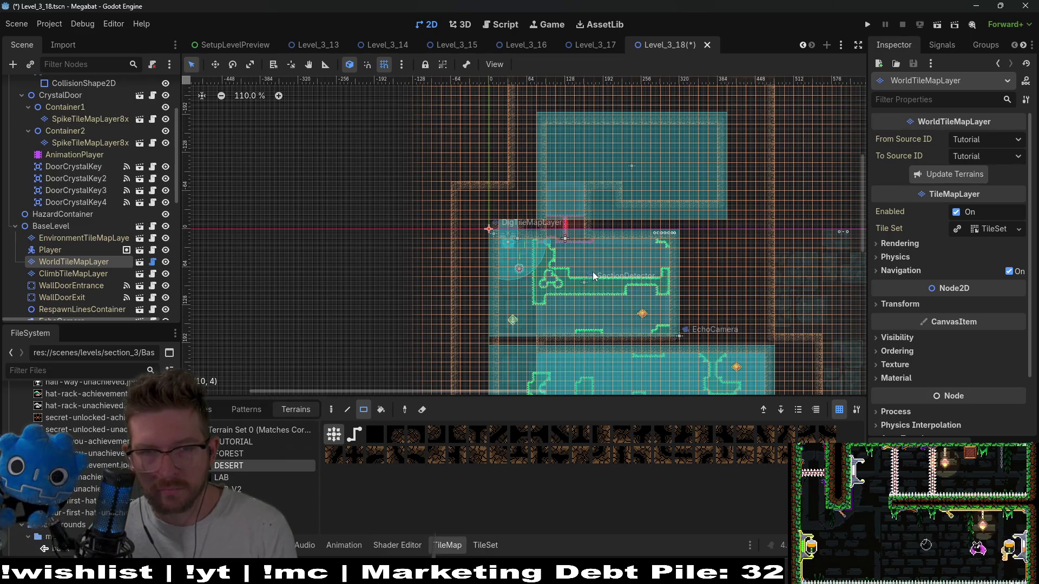
{"action": "scroll", "coordinate": [604, 277], "scroll_direction": "down", "scroll_amount": 3}
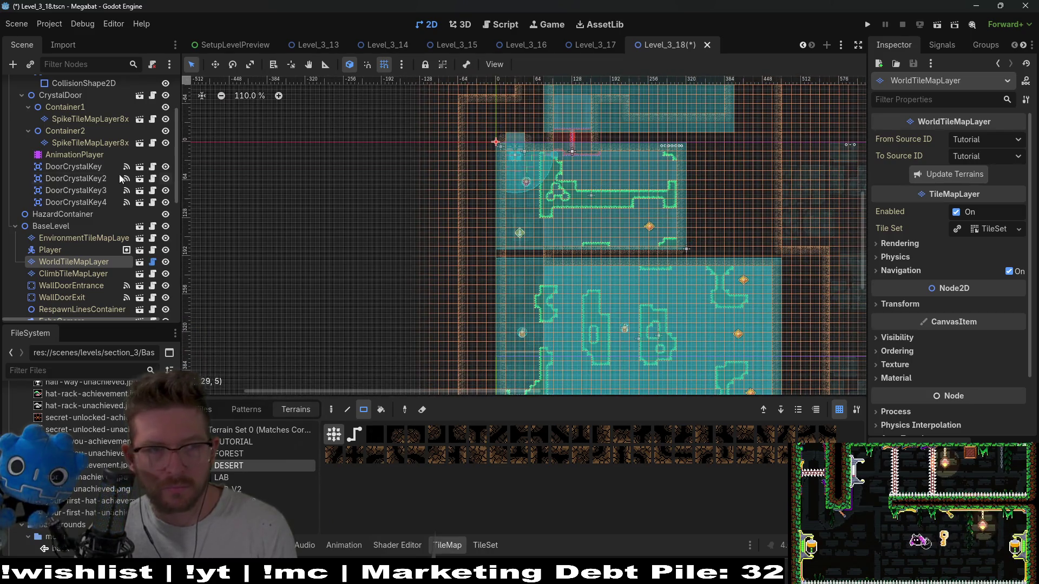
{"action": "scroll", "coordinate": [105, 174], "scroll_direction": "up", "scroll_amount": 4}
{"action": "left_click", "coordinate": [73, 158]}
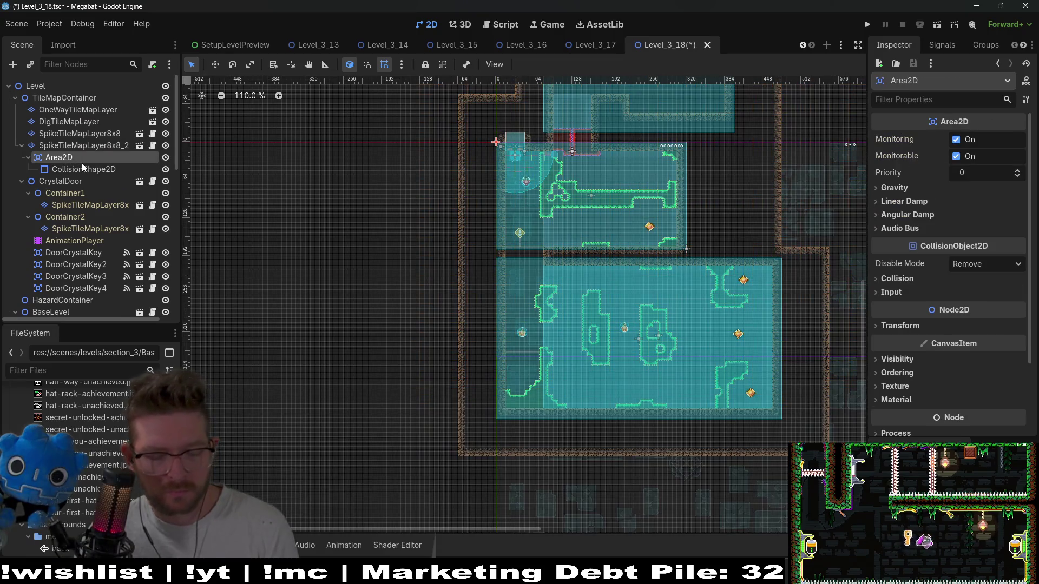
Add a CollisionPolygon2D under Area2D and move it into the upper room.
{"action": "key", "text": "ctrl+a"}
{"action": "type", "text": "collision"}
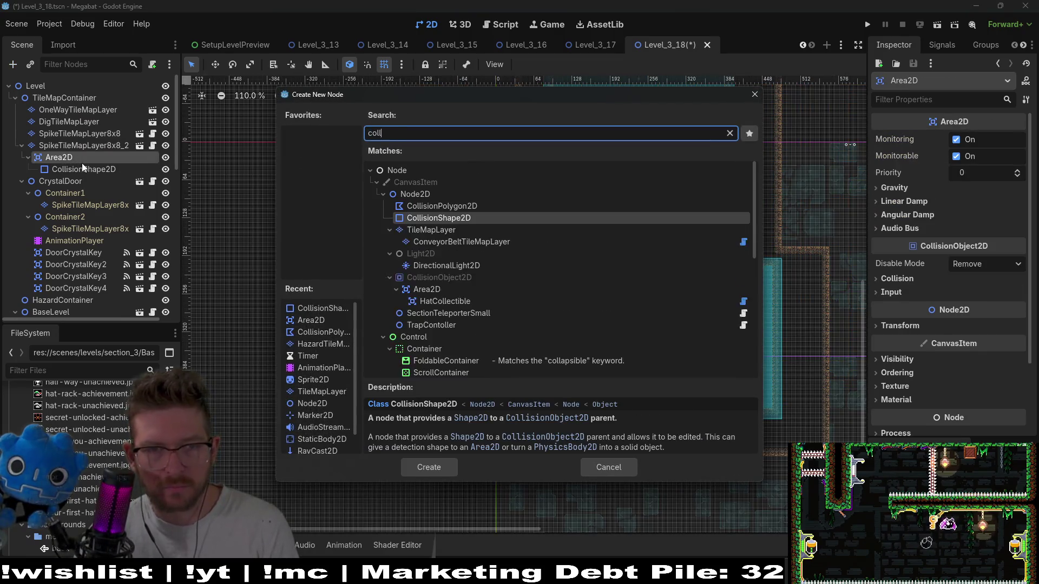
{"action": "key", "text": "Up"}
{"action": "key", "text": "Return"}
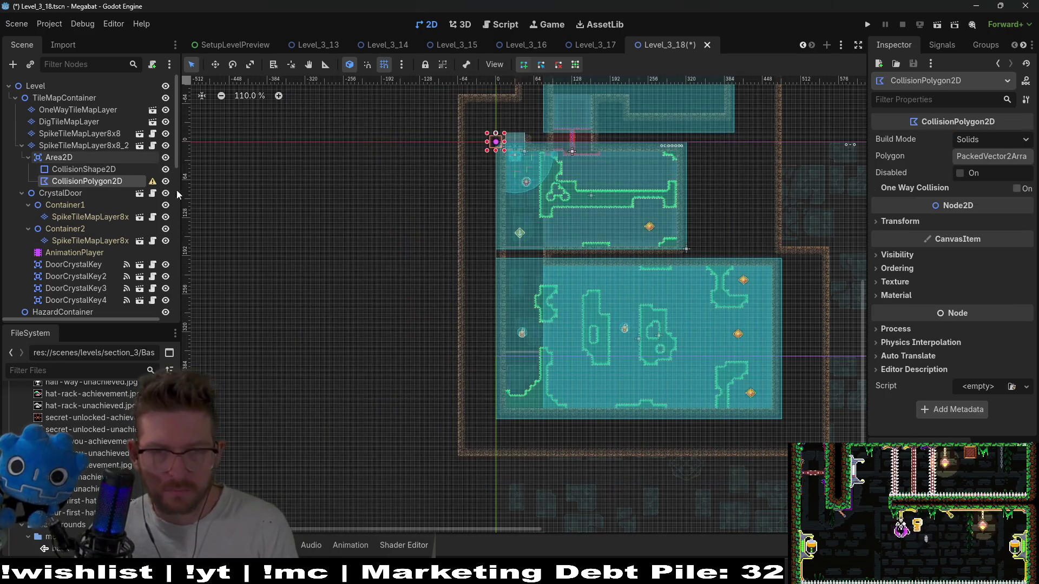
{"action": "scroll", "coordinate": [571, 189], "scroll_direction": "up", "scroll_amount": 8}
{"action": "key", "text": "w"}
{"action": "left_click_drag", "start_coordinate": [320, 224], "coordinate": [639, 387]}
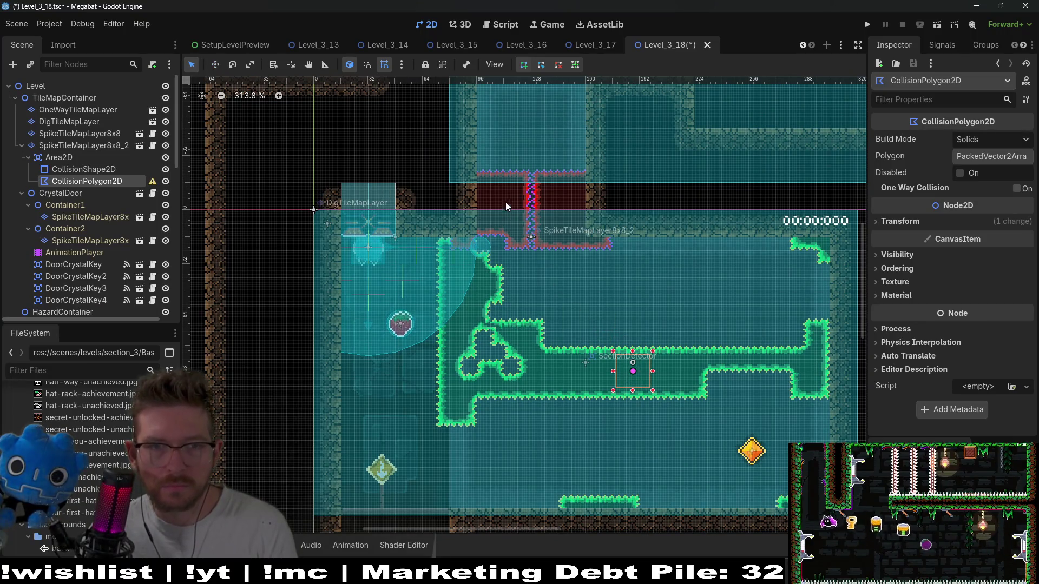
Start the polygon at the top of the upper shaft and trace down the room's left side.
{"action": "key", "text": "q"}
{"action": "scroll", "coordinate": [505, 280], "scroll_direction": "up", "scroll_amount": 2}
{"action": "scroll", "coordinate": [506, 279], "scroll_direction": "up", "scroll_amount": 3}
{"action": "left_click", "coordinate": [481, 179]}
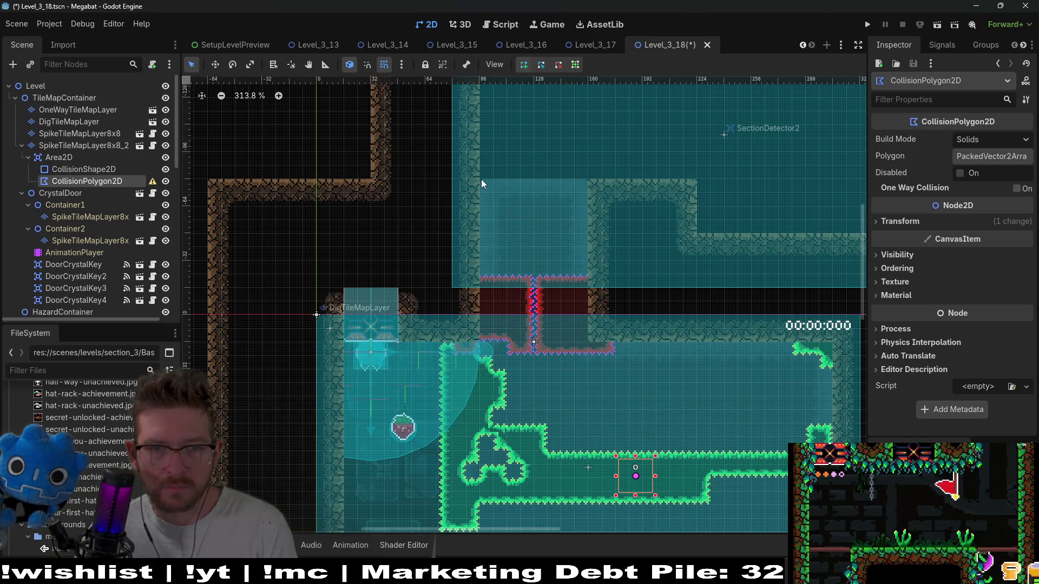
{"action": "left_click", "coordinate": [481, 343]}
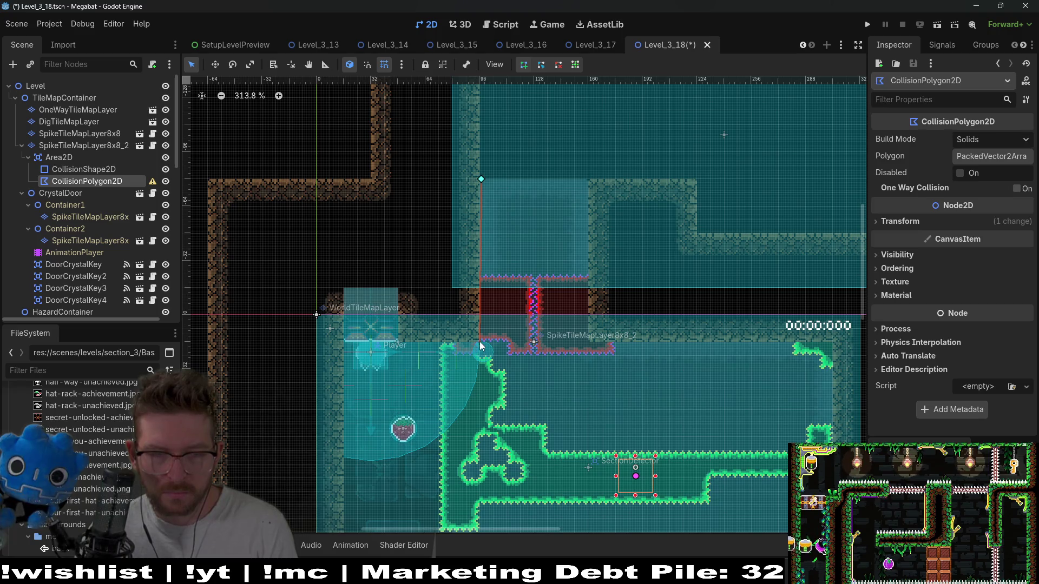
{"action": "scroll", "coordinate": [482, 325], "scroll_direction": "down", "scroll_amount": 7}
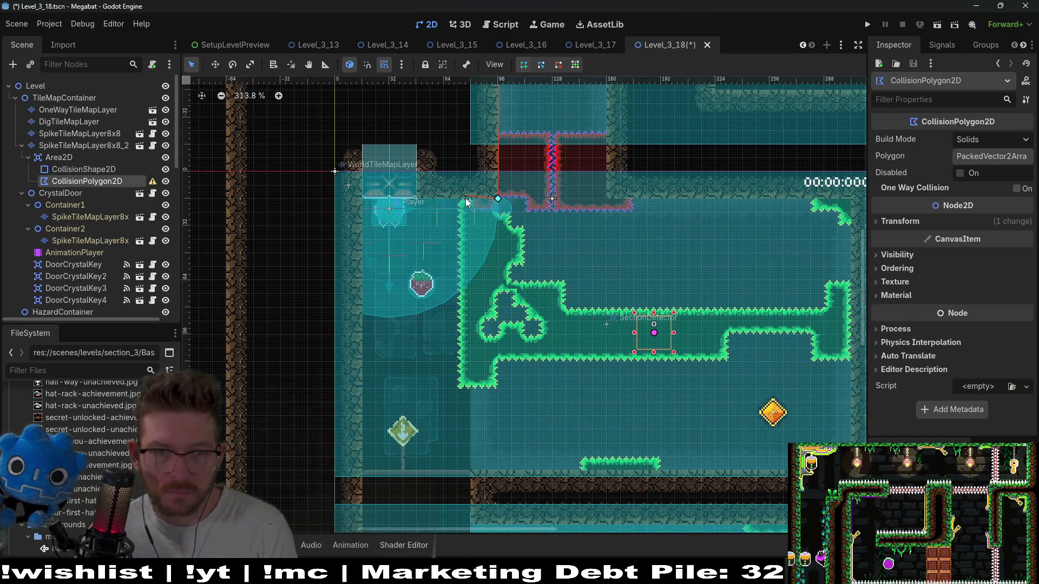
{"action": "left_click", "coordinate": [470, 200]}
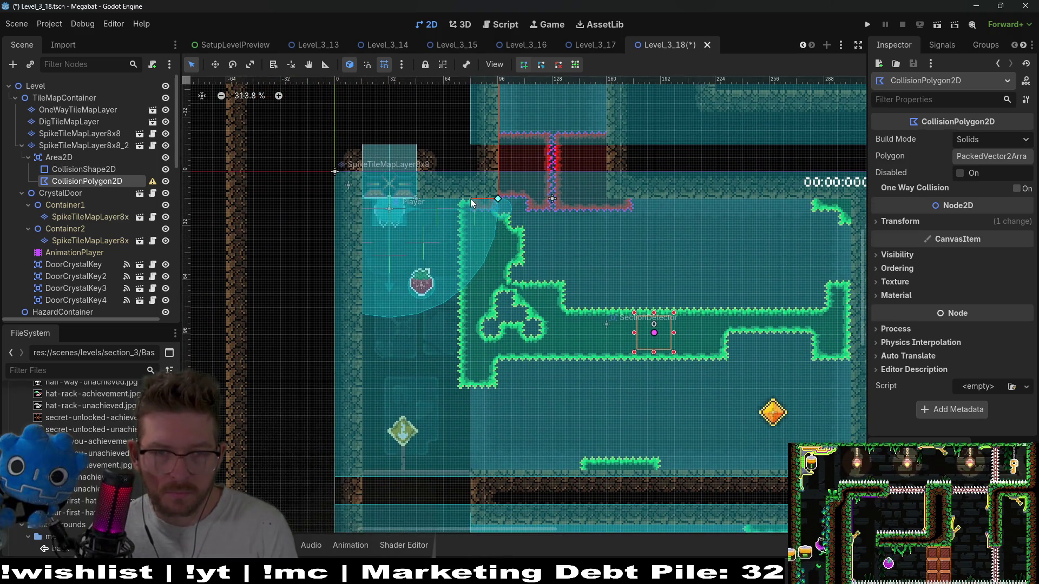
{"action": "left_click", "coordinate": [470, 471]}
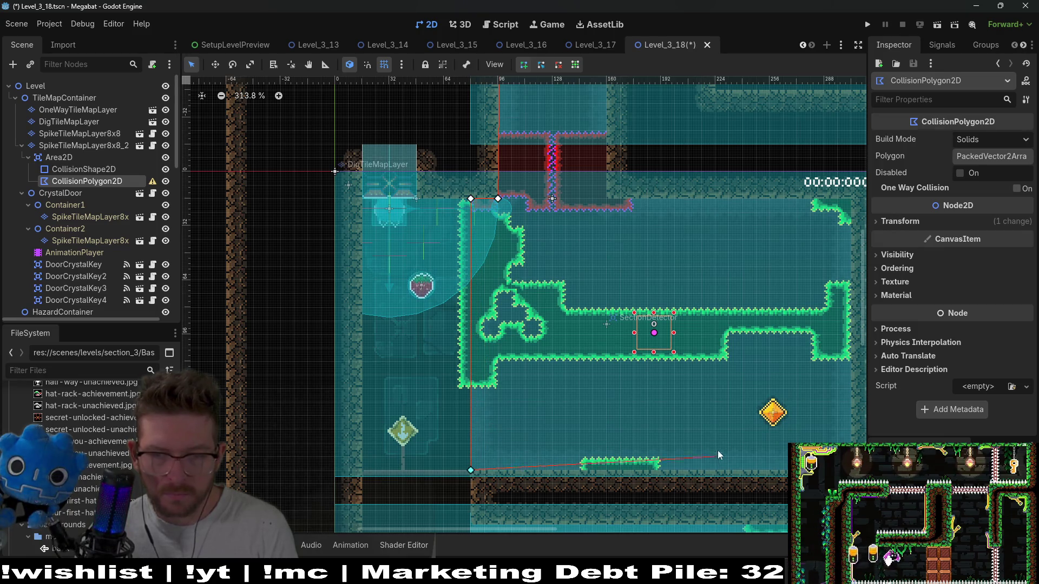
Add the room's right corners and the shaft's right side, then close the polygon.
{"action": "scroll", "coordinate": [717, 450], "scroll_direction": "right", "scroll_amount": 10}
{"action": "scroll", "coordinate": [717, 450], "scroll_direction": "down", "scroll_amount": 2}
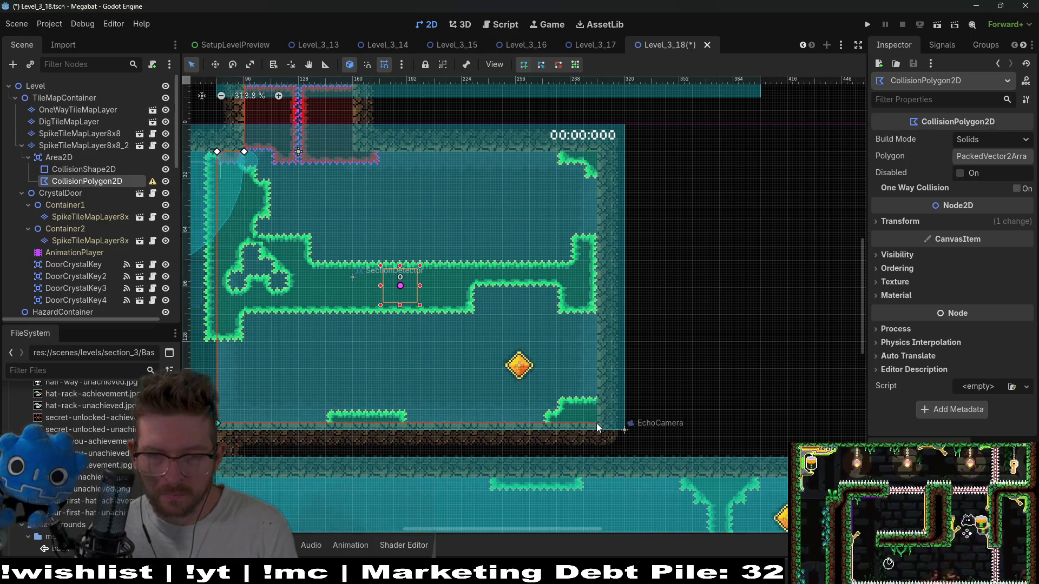
{"action": "left_click", "coordinate": [597, 423]}
{"action": "left_click", "coordinate": [597, 153]}
{"action": "scroll", "coordinate": [597, 152], "scroll_direction": "left", "scroll_amount": 5}
{"action": "scroll", "coordinate": [597, 152], "scroll_direction": "up", "scroll_amount": 3}
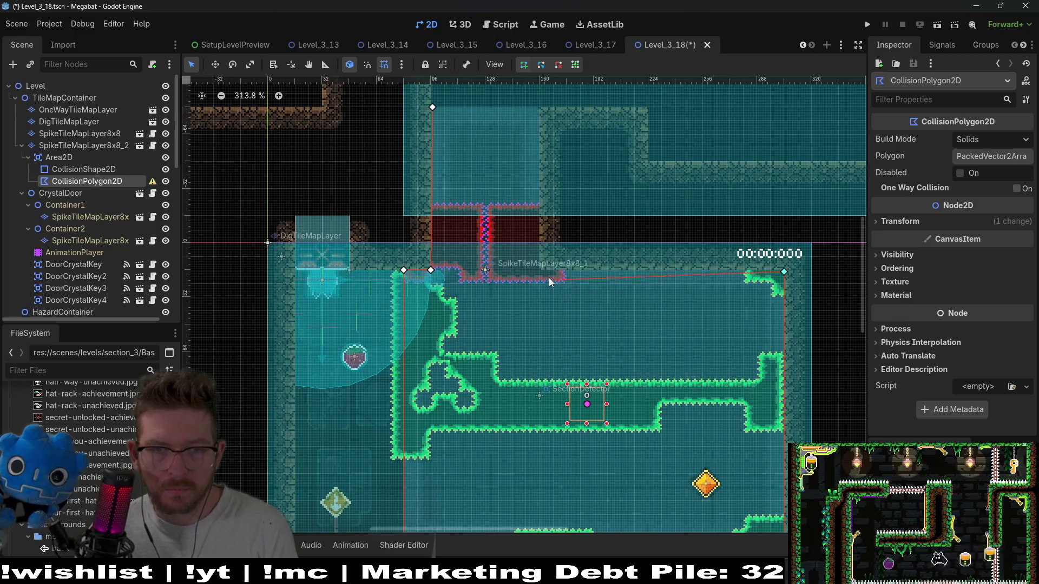
{"action": "left_click", "coordinate": [540, 270]}
{"action": "left_click", "coordinate": [539, 107]}
{"action": "left_click", "coordinate": [433, 107]}
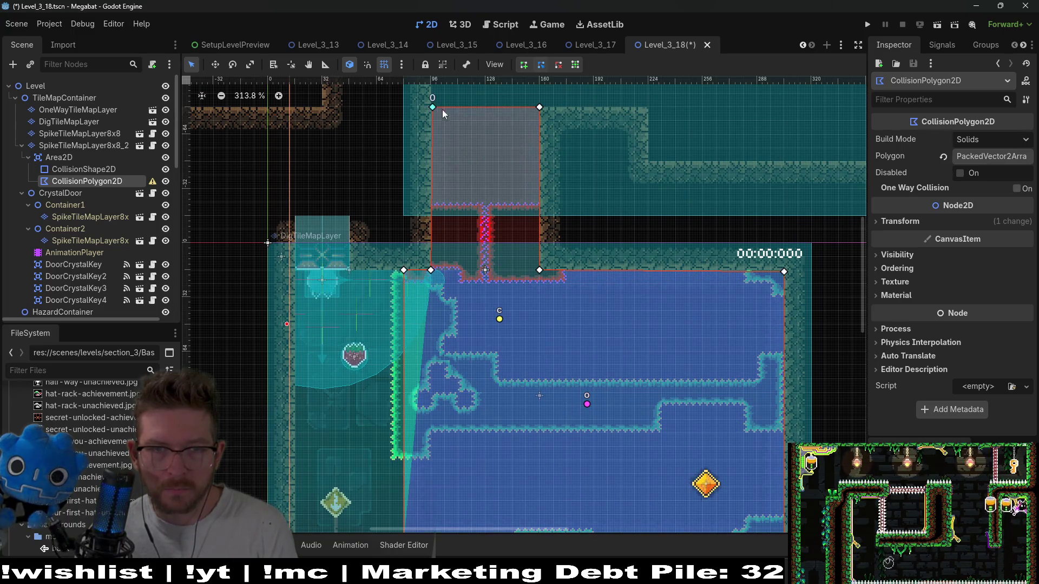
Frame the finished collision polygon in view and save the Level_3_18 scene.
{"action": "scroll", "coordinate": [535, 298], "scroll_direction": "up", "scroll_amount": 1}
{"action": "scroll", "coordinate": [502, 183], "scroll_direction": "up", "scroll_amount": 6}
{"action": "scroll", "coordinate": [553, 203], "scroll_direction": "up", "scroll_amount": 5}
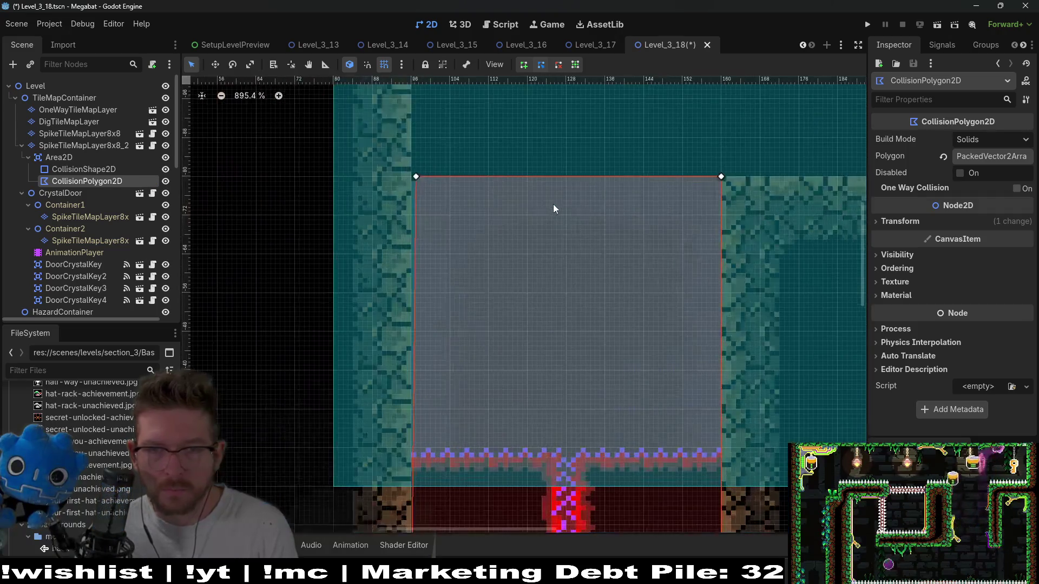
{"action": "scroll", "coordinate": [553, 203], "scroll_direction": "down", "scroll_amount": 9}
{"action": "scroll", "coordinate": [647, 248], "scroll_direction": "up", "scroll_amount": 8}
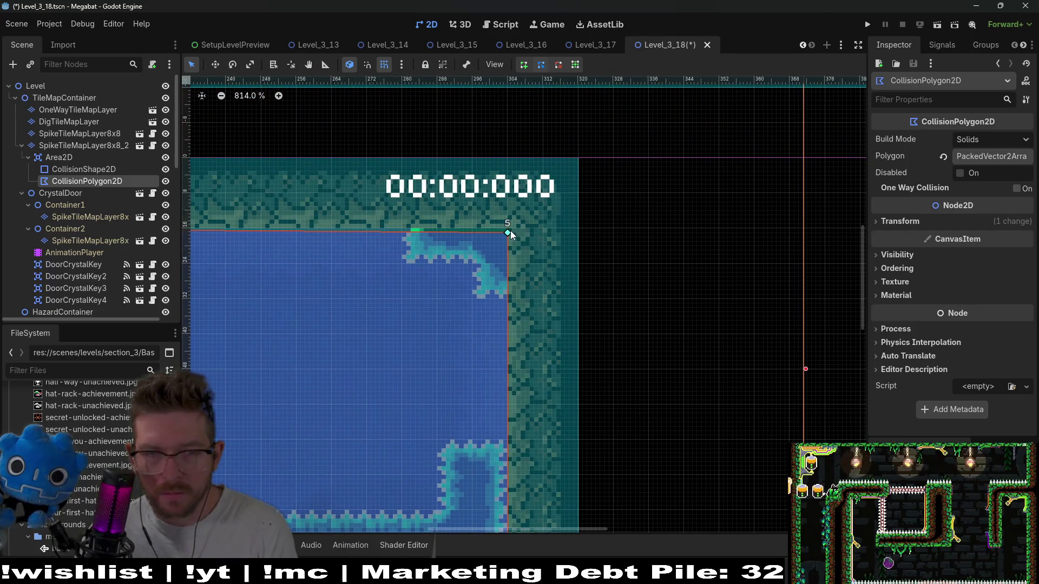
{"action": "mouse_move", "coordinate": [510, 228]}
{"action": "left_mouse_down"}
{"action": "mouse_move", "coordinate": [514, 205]}
{"action": "mouse_move", "coordinate": [504, 337]}
{"action": "mouse_move", "coordinate": [644, 242]}
{"action": "mouse_move", "coordinate": [661, 341]}
{"action": "mouse_move", "coordinate": [676, 307]}
{"action": "mouse_move", "coordinate": [642, 324]}
{"action": "left_mouse_up"}
{"action": "scroll", "coordinate": [611, 298], "scroll_direction": "down", "scroll_amount": 7}
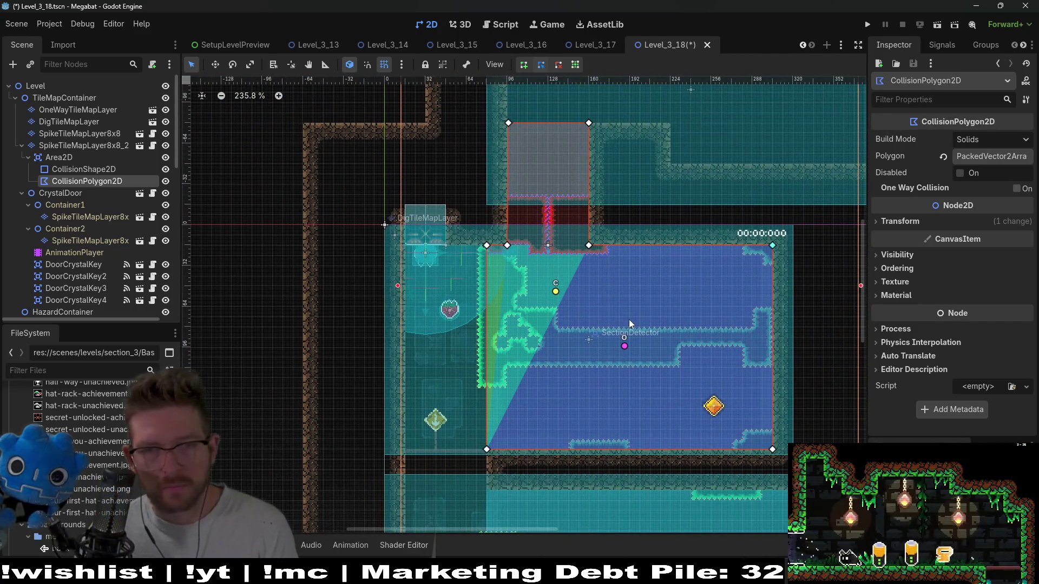
{"action": "left_click_drag", "start_coordinate": [628, 319], "coordinate": [618, 253]}
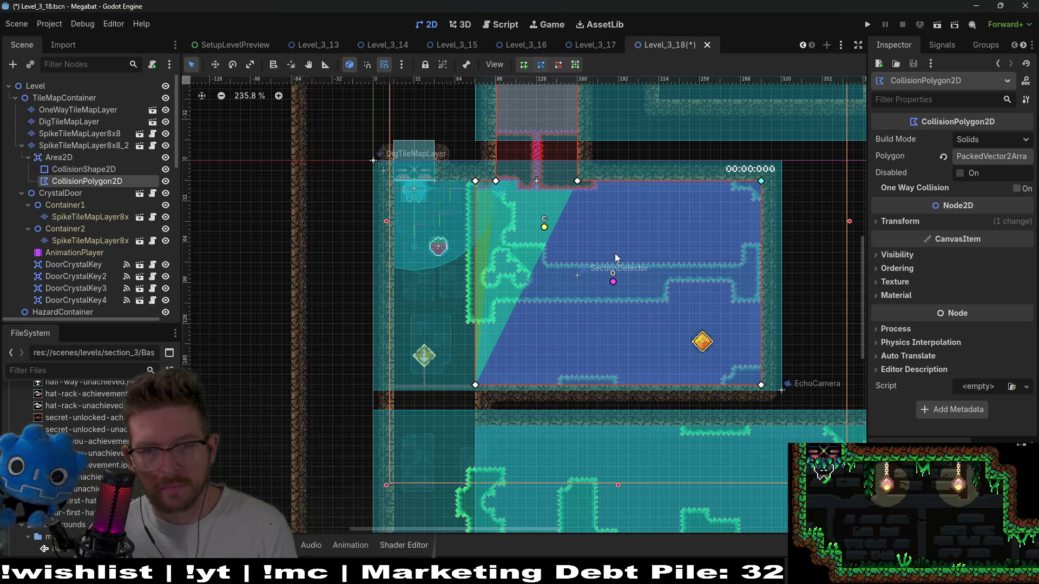
{"action": "scroll", "coordinate": [641, 229], "scroll_direction": "down", "scroll_amount": 3}
{"action": "key", "text": "ctrl+s"}
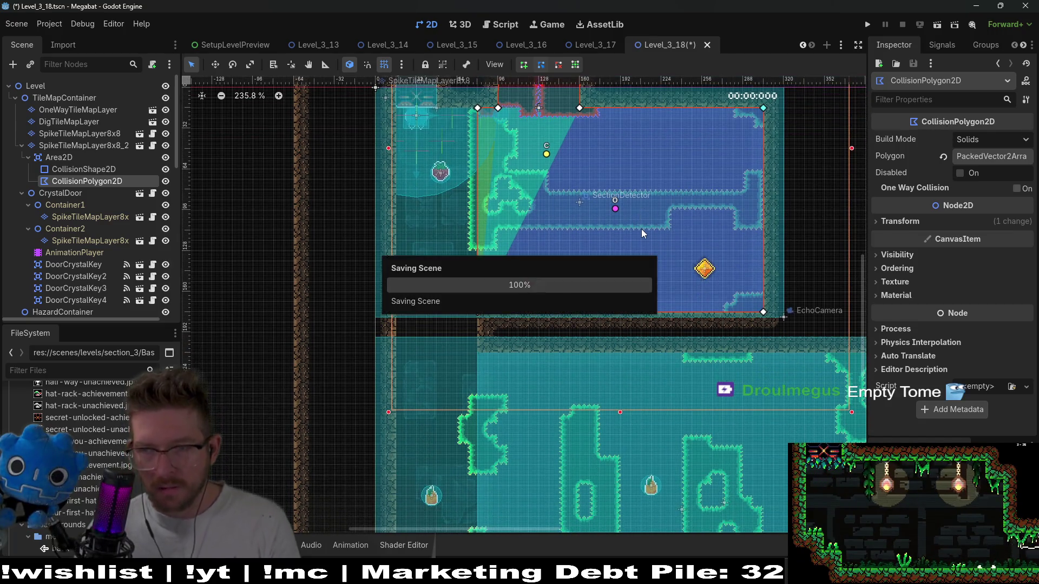
{"action": "scroll", "coordinate": [634, 239], "scroll_direction": "down", "scroll_amount": 2}
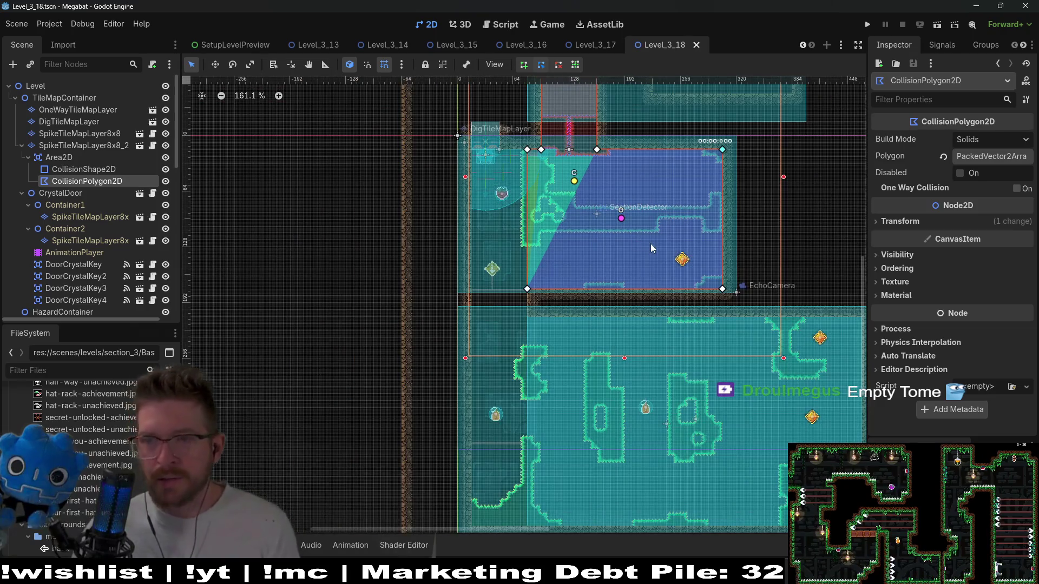
{"action": "scroll", "coordinate": [651, 239], "scroll_direction": "down", "scroll_amount": 3}
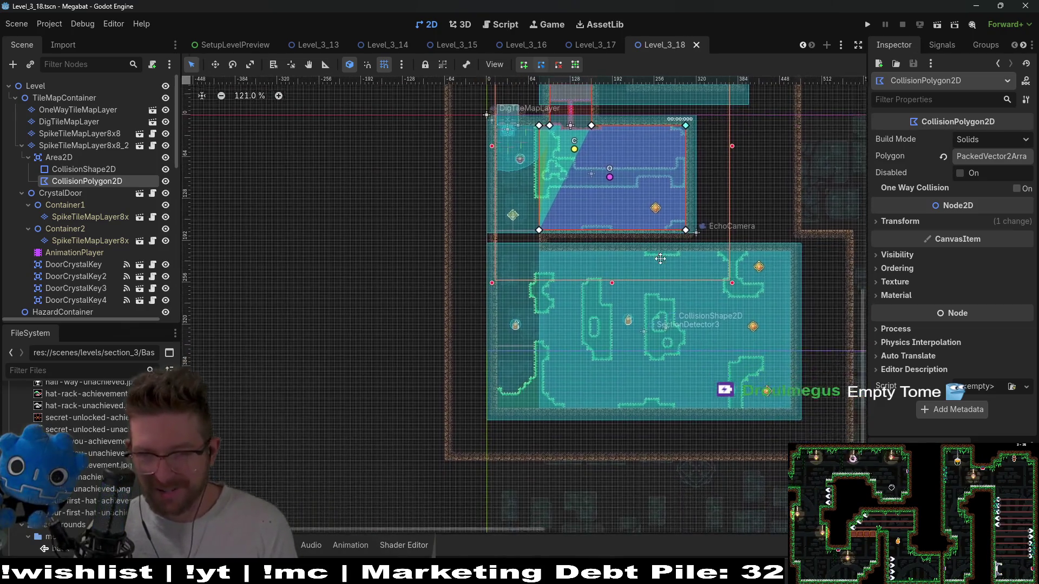
{"action": "scroll", "coordinate": [681, 224], "scroll_direction": "up", "scroll_amount": 2}
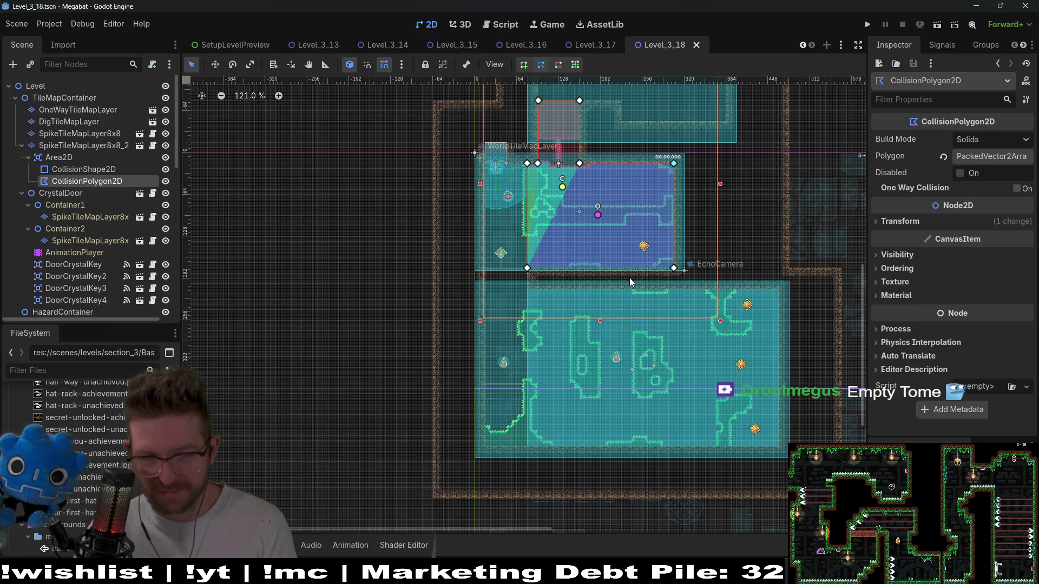
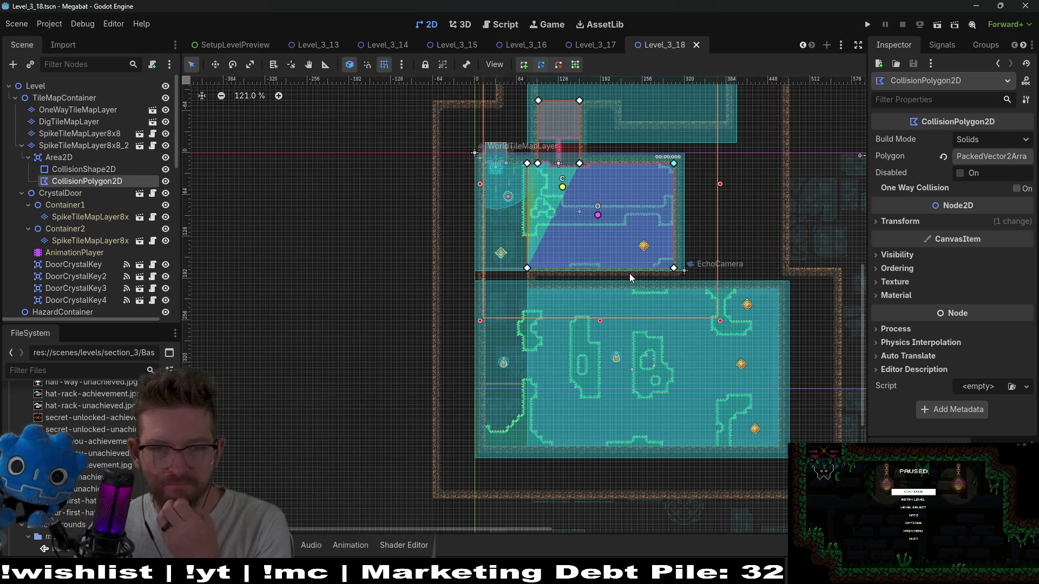
Survey the Level_3_18 rooms, then select DigTileMapLayer to show its Sand and Dark Sand terrains.
{"action": "scroll", "coordinate": [544, 323], "scroll_direction": "up", "scroll_amount": 5}
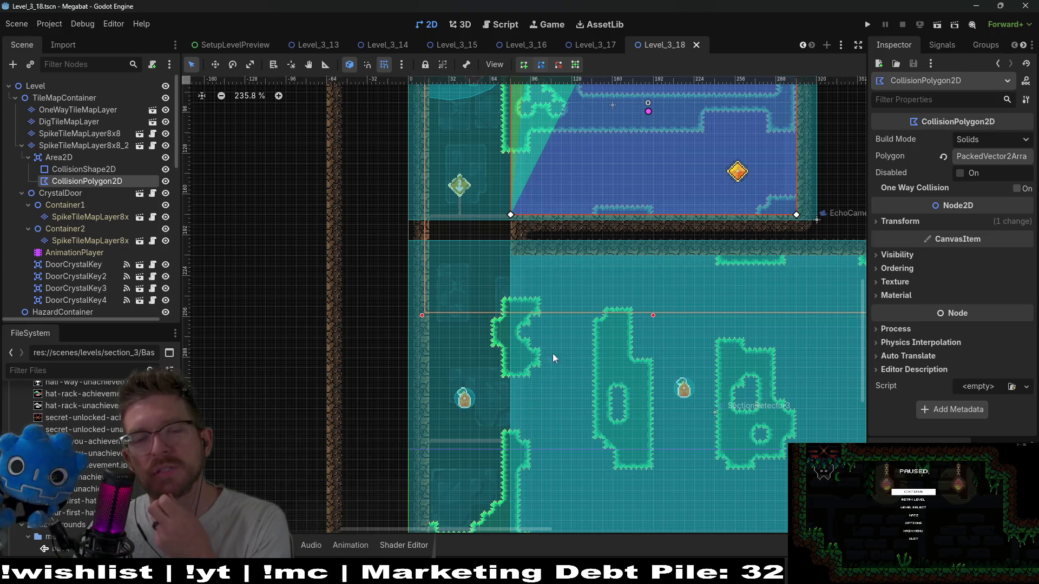
{"action": "scroll", "coordinate": [609, 384], "scroll_direction": "down", "scroll_amount": 2}
{"action": "scroll", "coordinate": [618, 371], "scroll_direction": "right", "scroll_amount": 1}
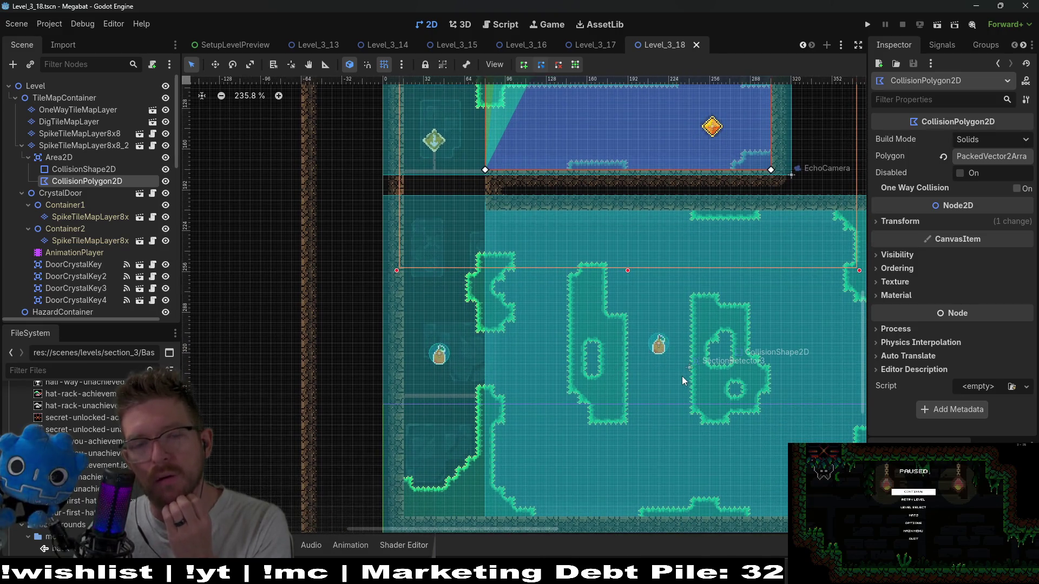
{"action": "left_click_drag", "start_coordinate": [680, 375], "coordinate": [641, 398]}
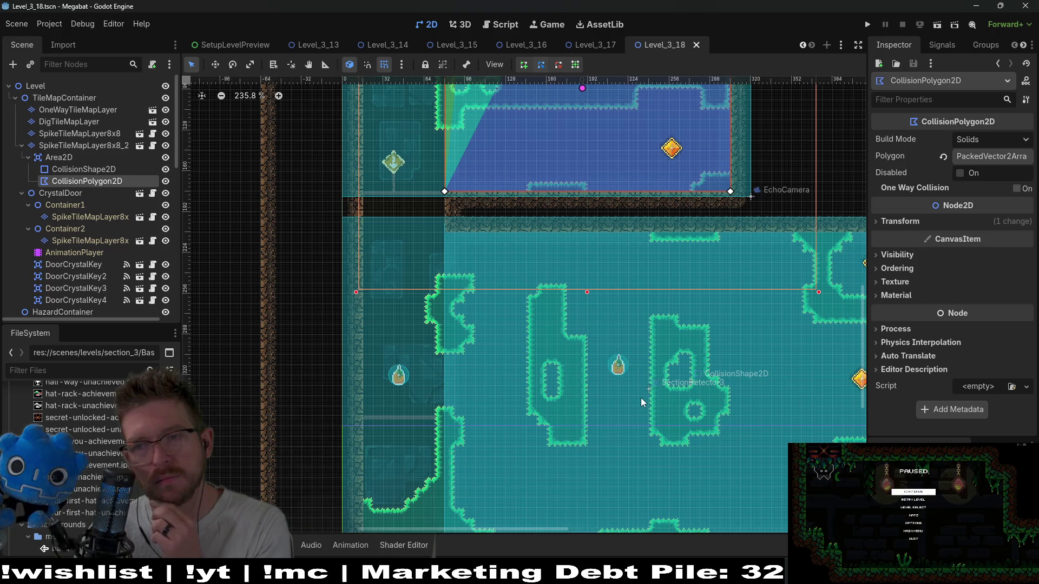
{"action": "scroll", "coordinate": [629, 264], "scroll_direction": "down", "scroll_amount": 4}
{"action": "scroll", "coordinate": [628, 264], "scroll_direction": "right", "scroll_amount": 4}
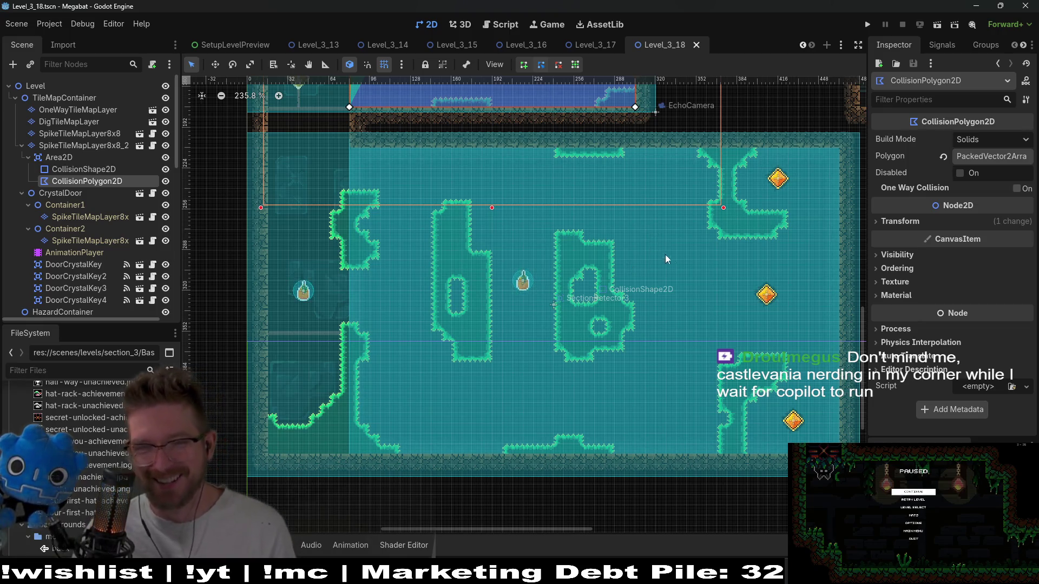
{"action": "scroll", "coordinate": [666, 262], "scroll_direction": "down", "scroll_amount": 4}
{"action": "scroll", "coordinate": [664, 178], "scroll_direction": "up", "scroll_amount": 5}
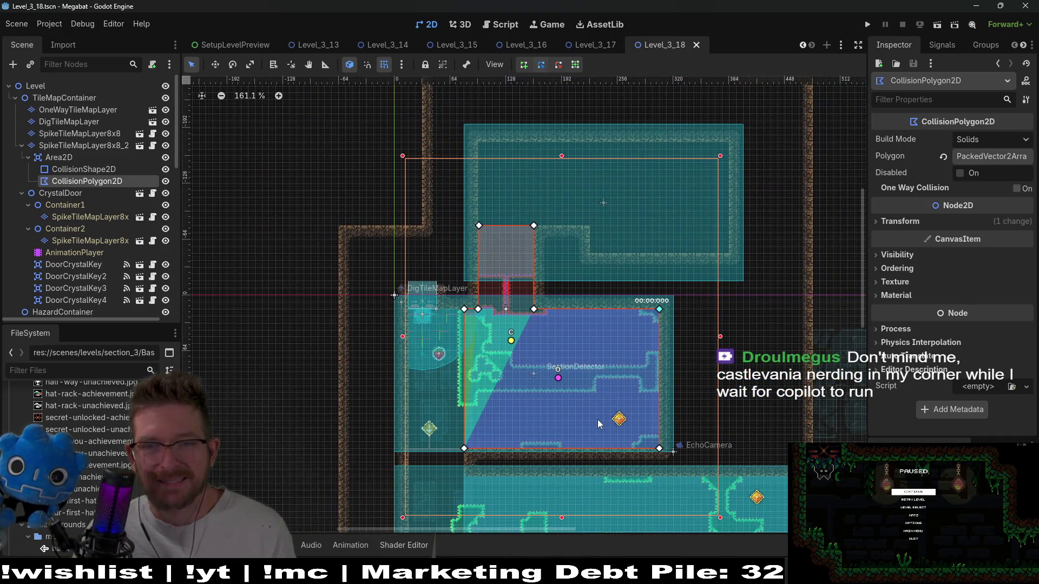
{"action": "left_click", "coordinate": [73, 122]}
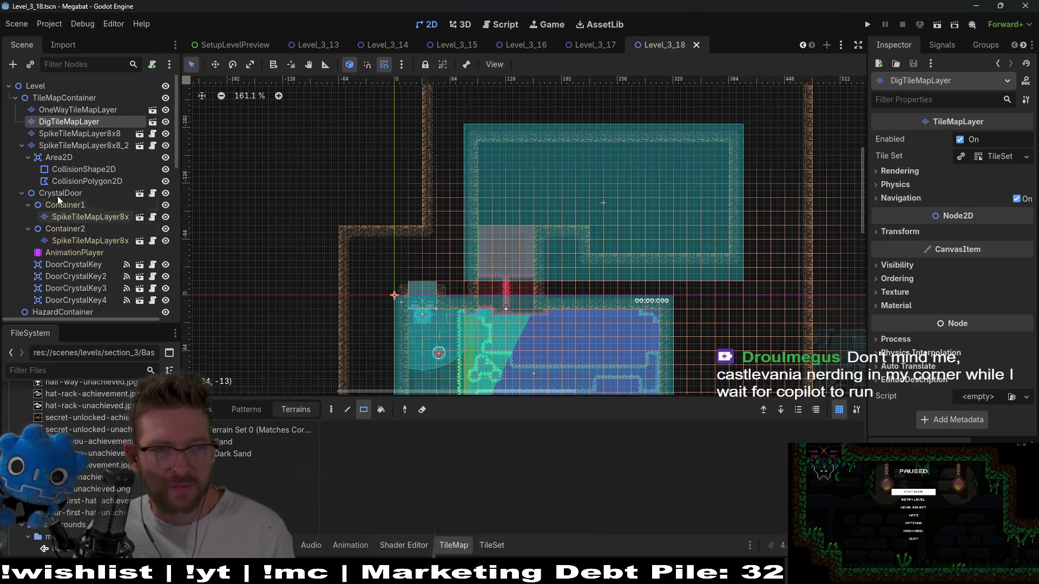
Select WallDoorExit and move it up to the upper room's top-right edge.
{"action": "scroll", "coordinate": [69, 258], "scroll_direction": "down", "scroll_amount": 5}
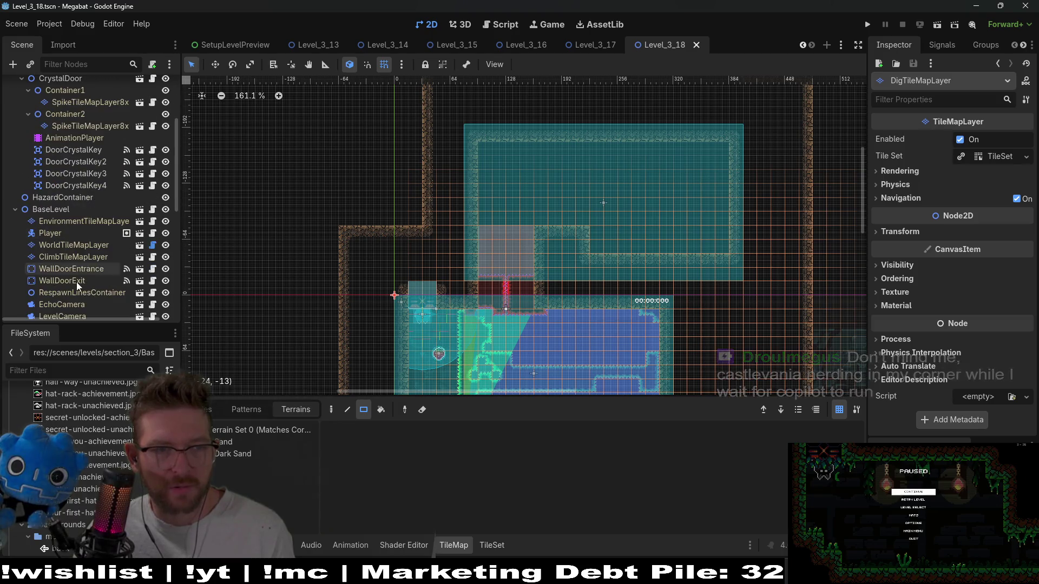
{"action": "left_click", "coordinate": [76, 281]}
{"action": "key", "text": "w"}
{"action": "scroll", "coordinate": [707, 174], "scroll_direction": "right", "scroll_amount": 5}
{"action": "scroll", "coordinate": [707, 174], "scroll_direction": "down", "scroll_amount": 2}
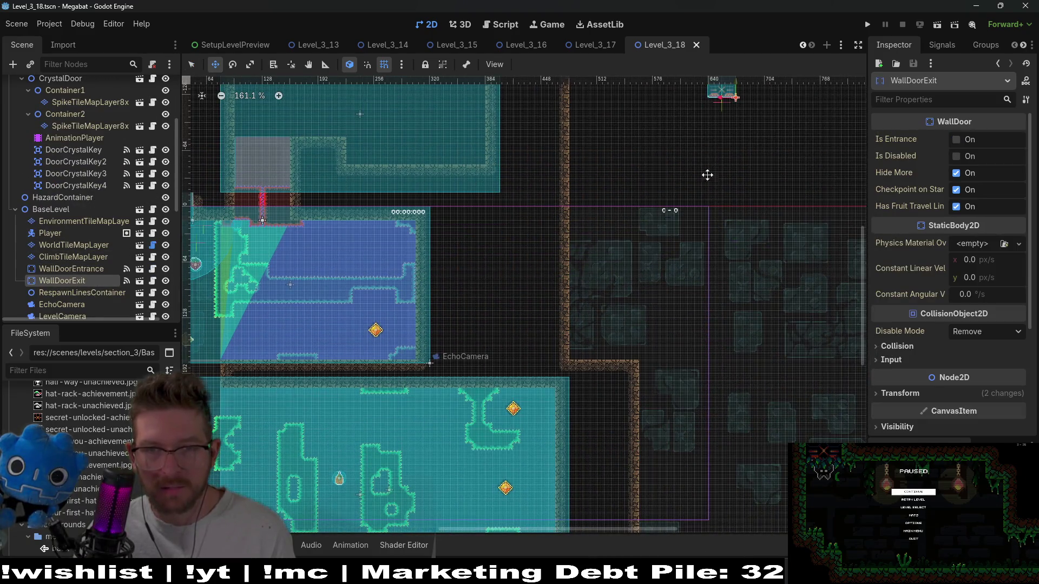
{"action": "scroll", "coordinate": [706, 175], "scroll_direction": "up", "scroll_amount": 5}
{"action": "scroll", "coordinate": [707, 174], "scroll_direction": "left", "scroll_amount": 2}
{"action": "mouse_move", "coordinate": [765, 219]}
{"action": "left_mouse_down"}
{"action": "mouse_move", "coordinate": [568, 215]}
{"action": "mouse_move", "coordinate": [533, 232]}
{"action": "mouse_move", "coordinate": [536, 180]}
{"action": "mouse_move", "coordinate": [562, 188]}
{"action": "left_mouse_up"}
{"action": "scroll", "coordinate": [548, 179], "scroll_direction": "up", "scroll_amount": 6}
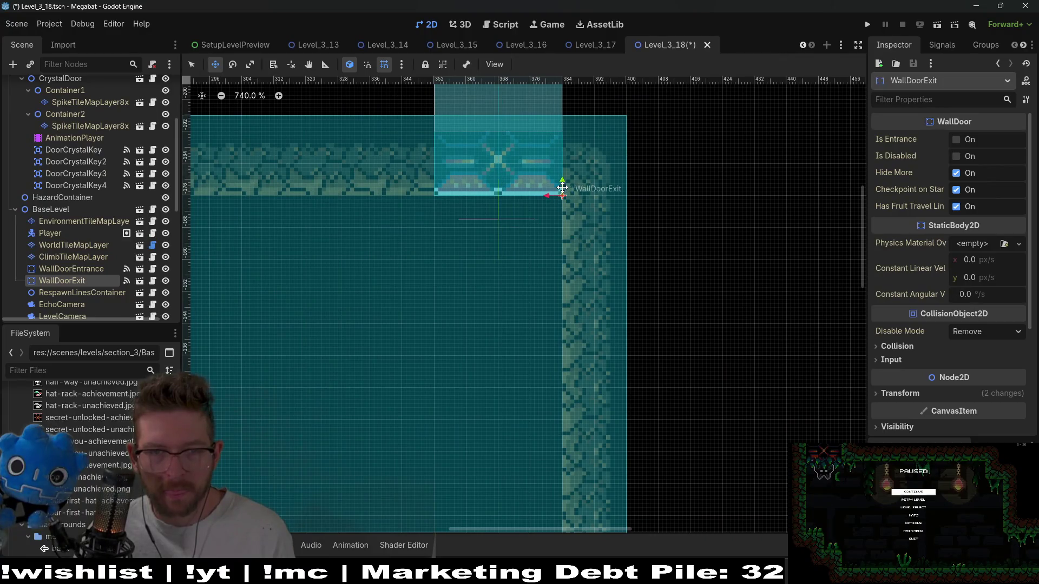
{"action": "scroll", "coordinate": [563, 188], "scroll_direction": "down", "scroll_amount": 5}
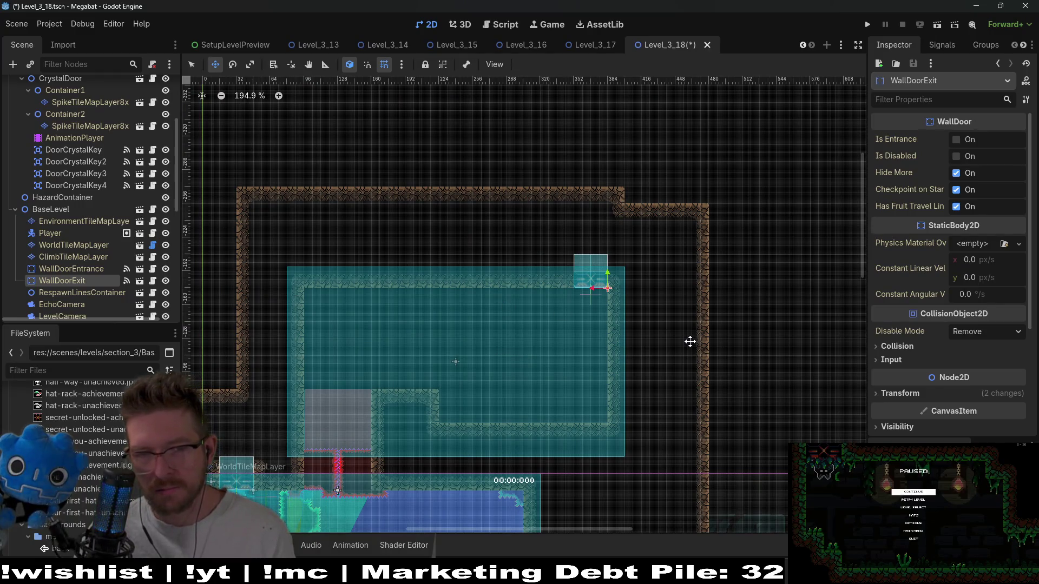
Rotate WallDoorExit to 270° and lower it onto the right wall at 384, -144.
{"action": "left_click", "coordinate": [936, 392]}
{"action": "scroll", "coordinate": [975, 379], "scroll_direction": "down", "scroll_amount": 3}
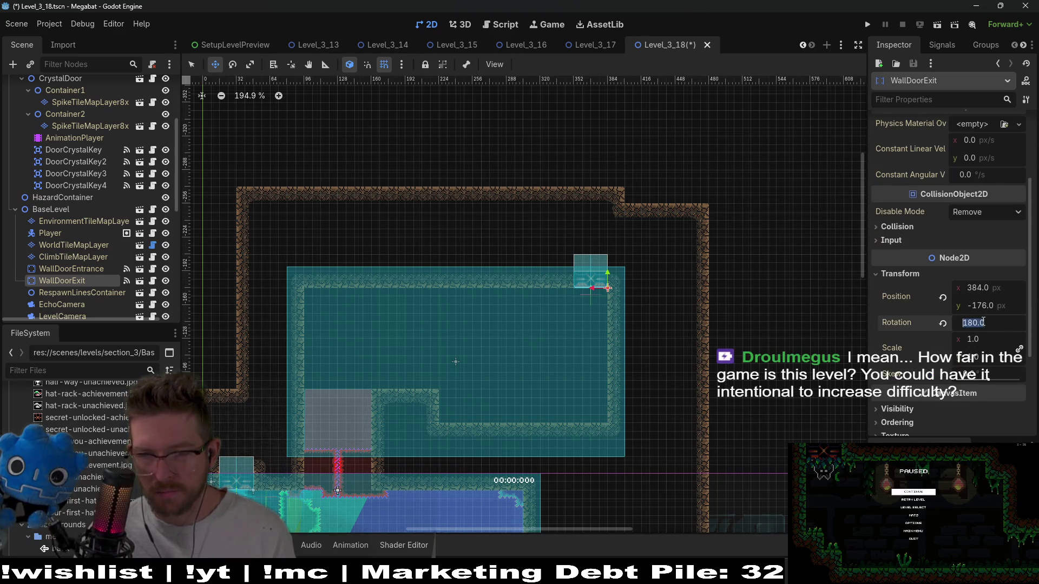
{"action": "type", "text": "90"}
{"action": "key", "text": "Return"}
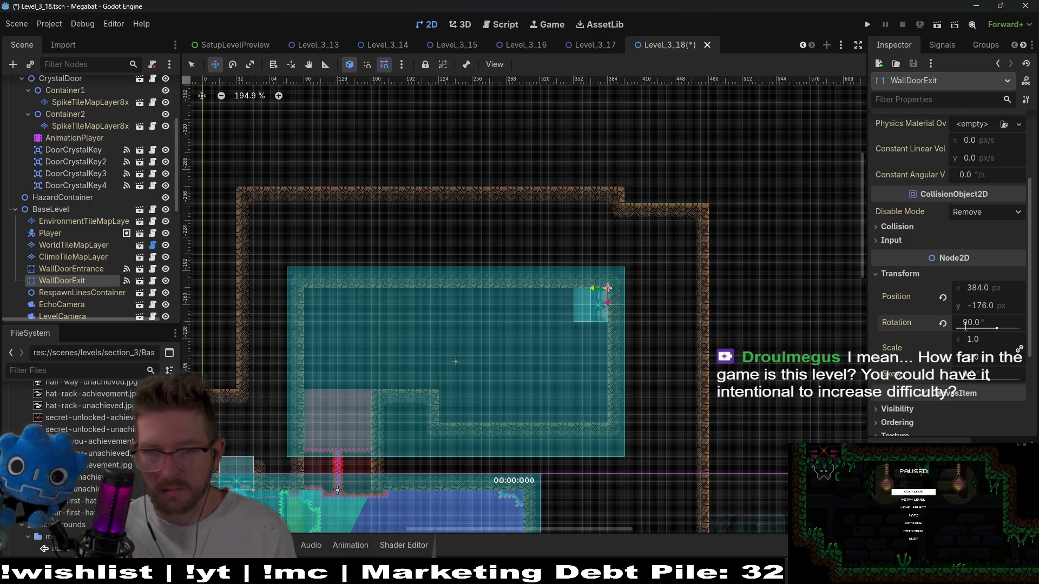
{"action": "type", "text": "270"}
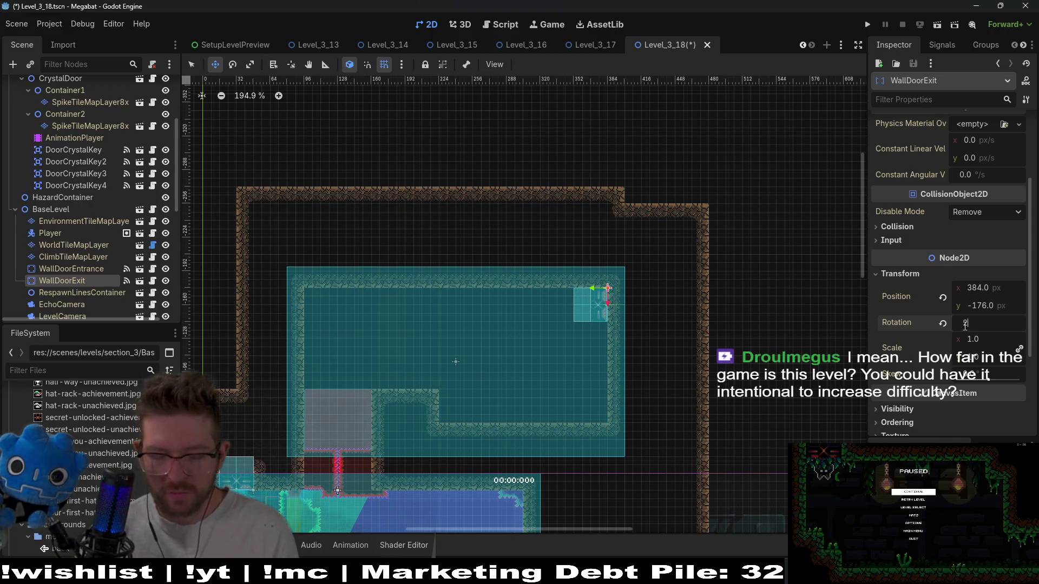
{"action": "key", "text": "Return"}
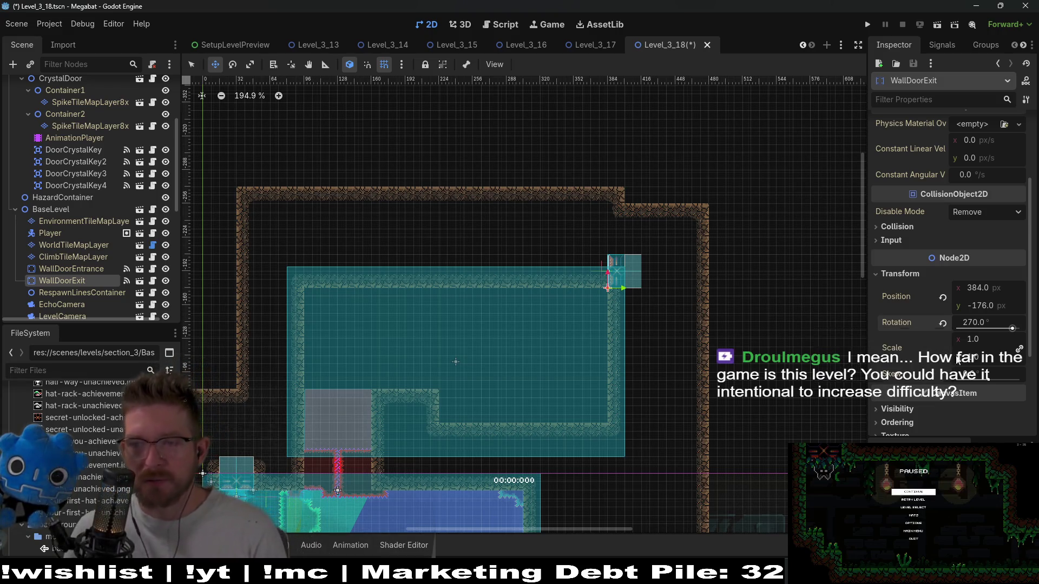
{"action": "scroll", "coordinate": [612, 311], "scroll_direction": "up", "scroll_amount": 5}
{"action": "left_click_drag", "start_coordinate": [627, 232], "coordinate": [634, 306]}
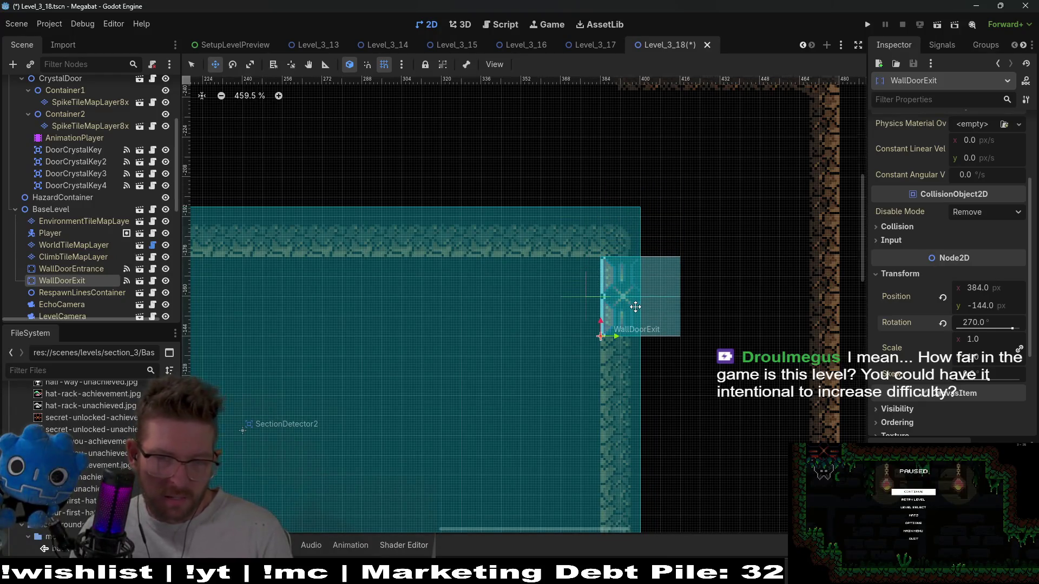
{"action": "scroll", "coordinate": [635, 305], "scroll_direction": "down", "scroll_amount": 6}
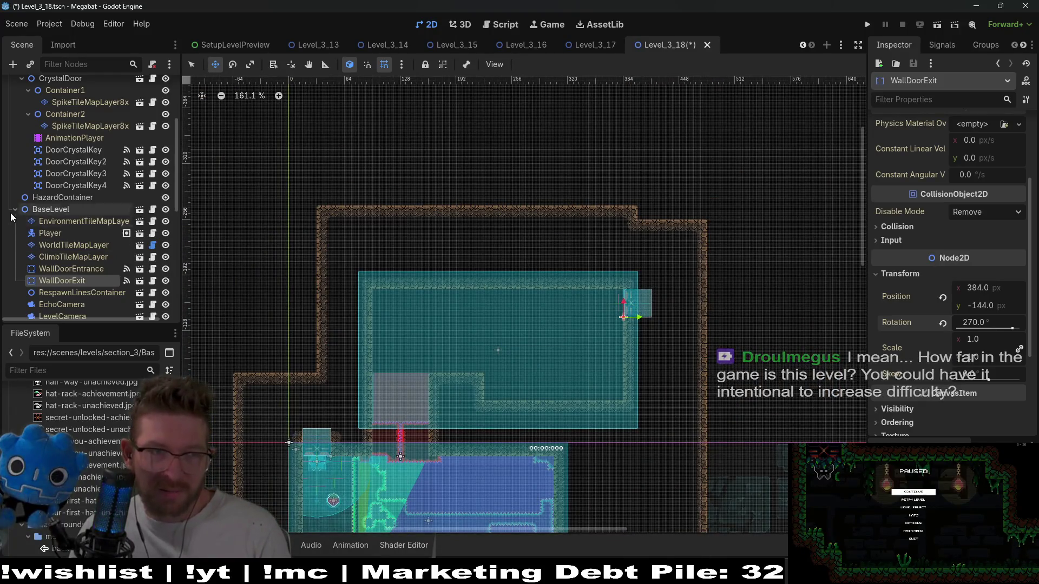
Paint DESERT terrain on WorldTileMapLayer beside the WallDoorExit opening in the right wall.
{"action": "left_click", "coordinate": [67, 250]}
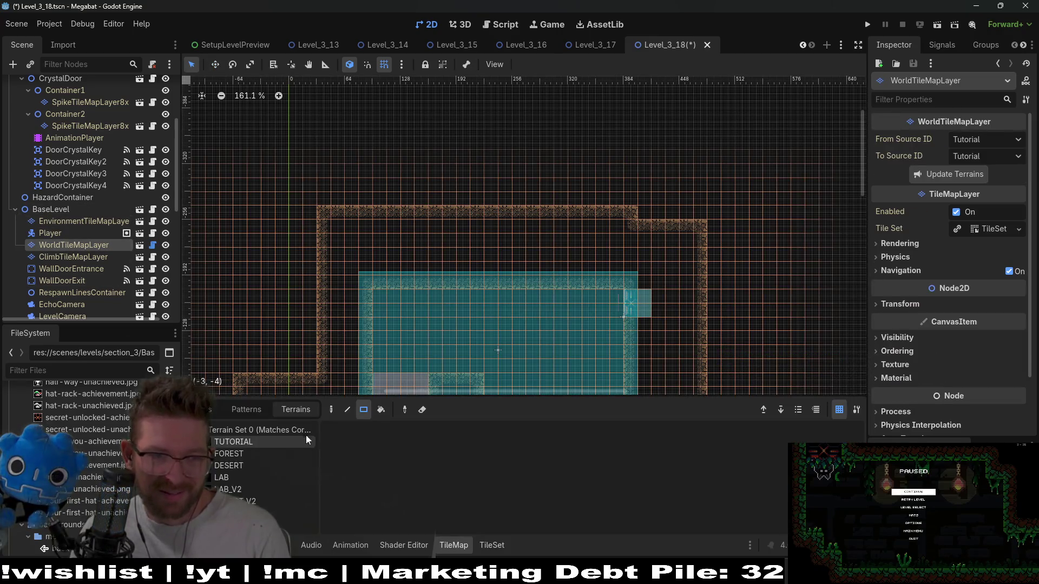
{"action": "left_click", "coordinate": [229, 467]}
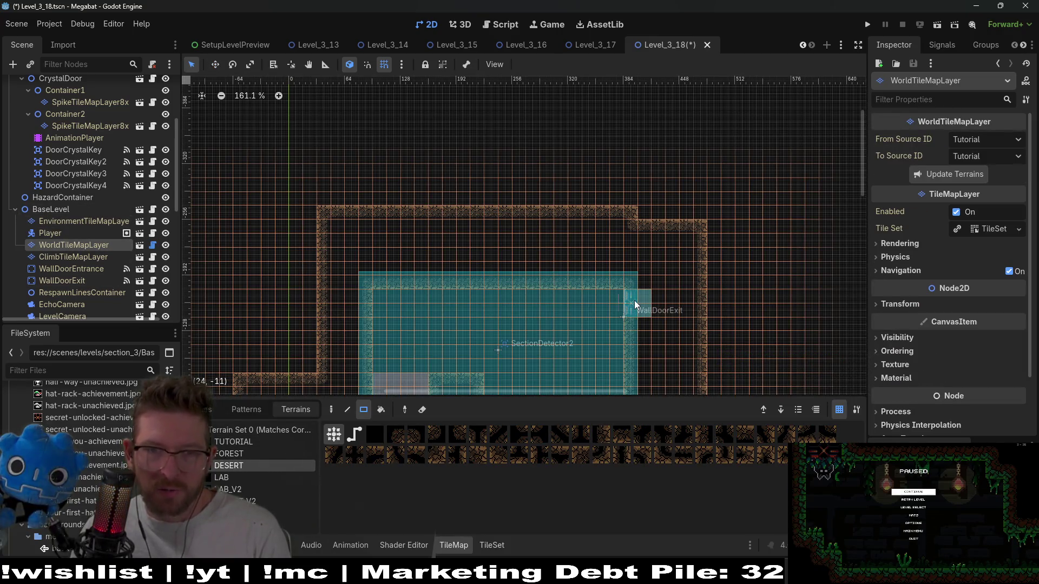
{"action": "left_click", "coordinate": [633, 311]}
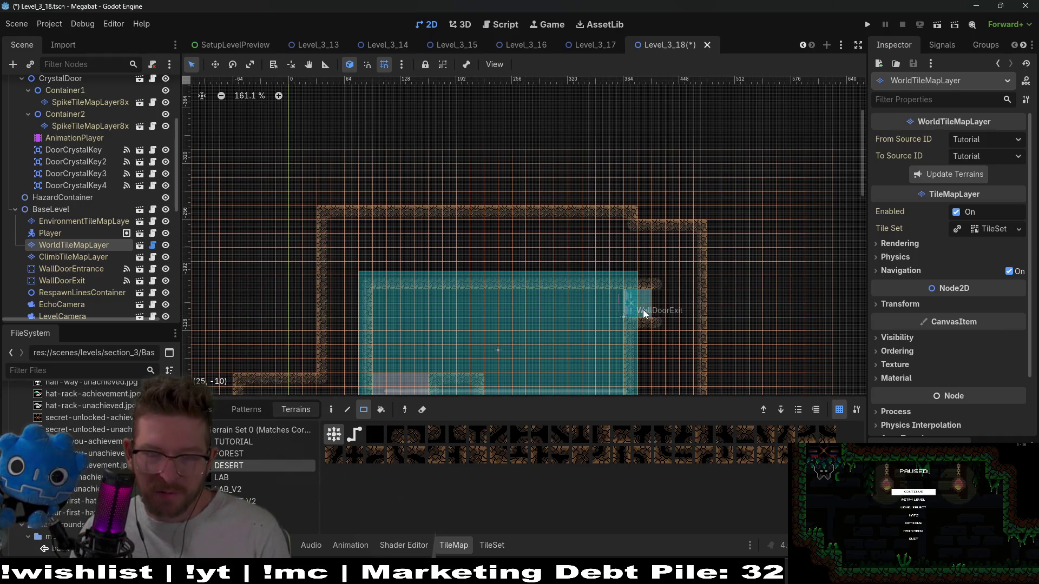
{"action": "scroll", "coordinate": [641, 313], "scroll_direction": "up", "scroll_amount": 3}
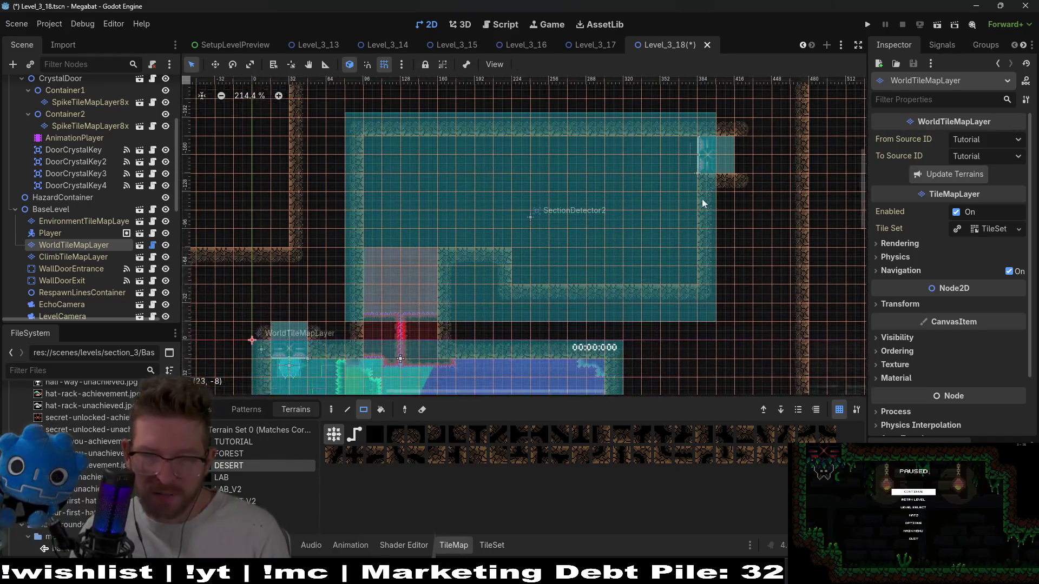
{"action": "left_click_drag", "start_coordinate": [564, 281], "coordinate": [615, 212]}
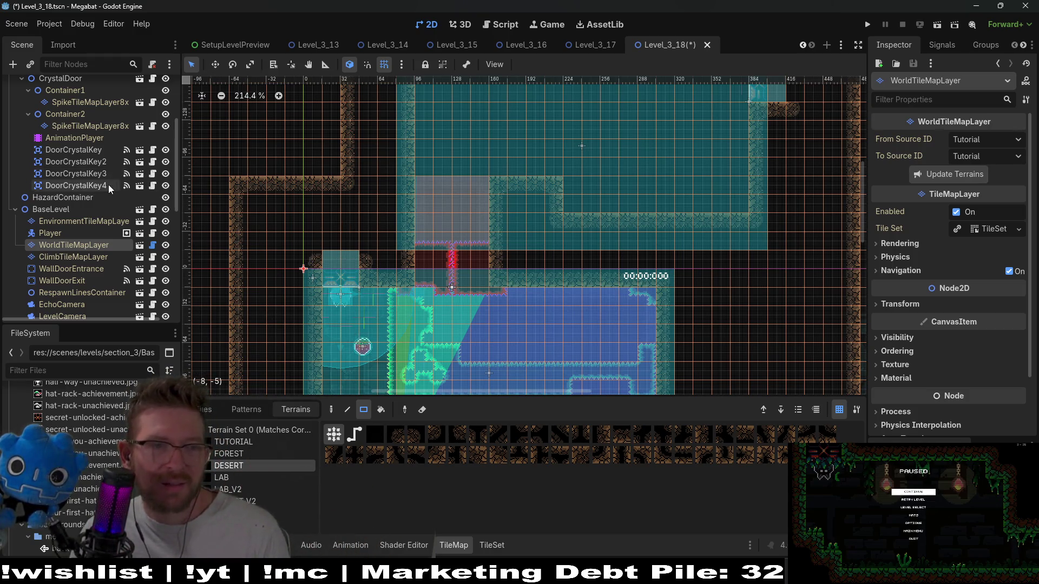
{"action": "scroll", "coordinate": [108, 184], "scroll_direction": "up", "scroll_amount": 5}
Paint Ruby spikes over Container1's notch, turning it into a smooth diagonal step.
{"action": "left_click", "coordinate": [92, 134]}
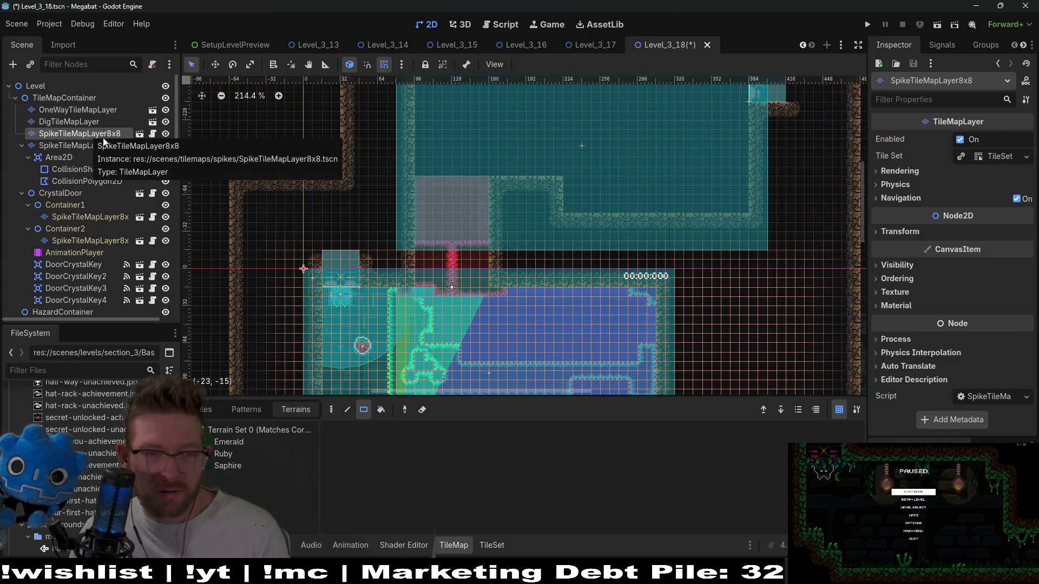
{"action": "left_click", "coordinate": [245, 453]}
{"action": "scroll", "coordinate": [395, 232], "scroll_direction": "up", "scroll_amount": 4}
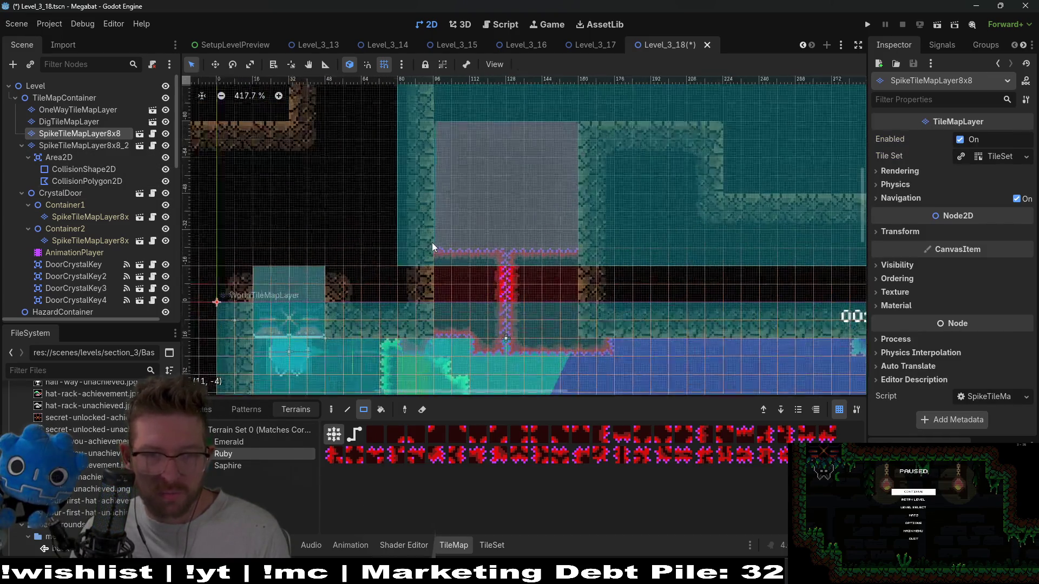
{"action": "scroll", "coordinate": [433, 246], "scroll_direction": "up", "scroll_amount": 2}
{"action": "left_click_drag", "start_coordinate": [423, 219], "coordinate": [513, 264]}
{"action": "key", "text": "Escape"}
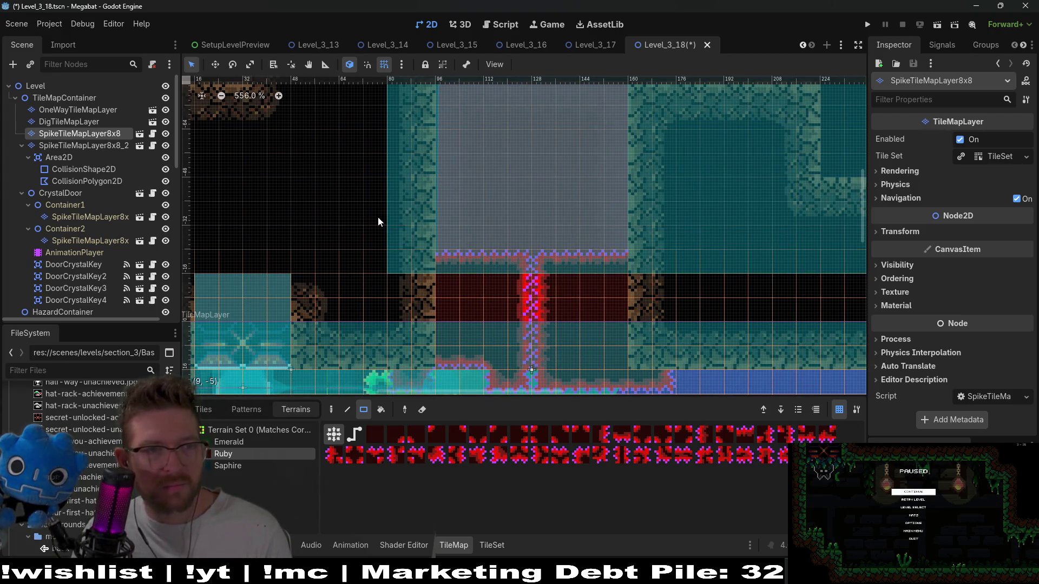
{"action": "left_click", "coordinate": [84, 169]}
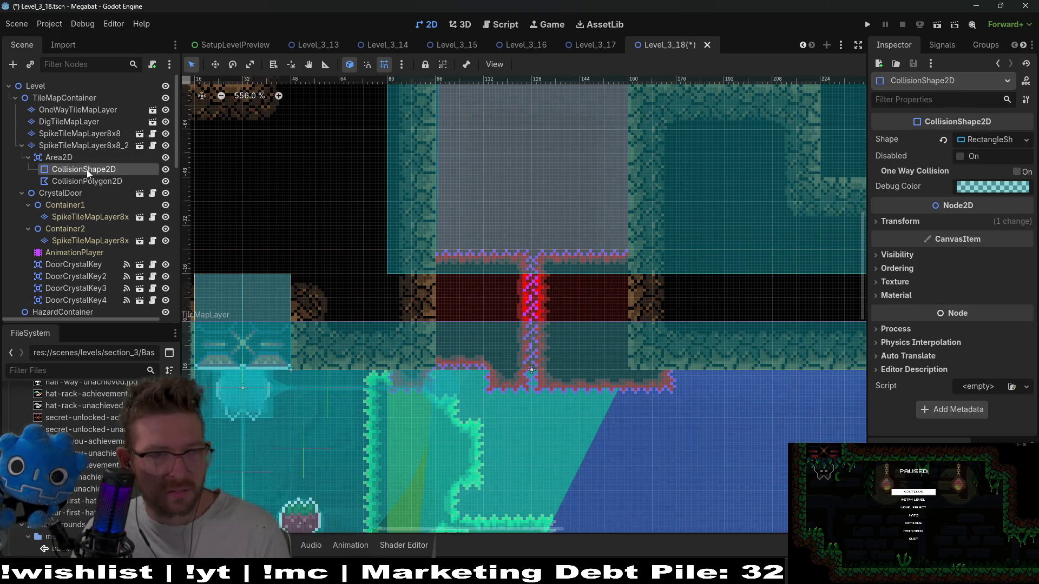
{"action": "left_click", "coordinate": [82, 218]}
{"action": "left_click", "coordinate": [223, 453]}
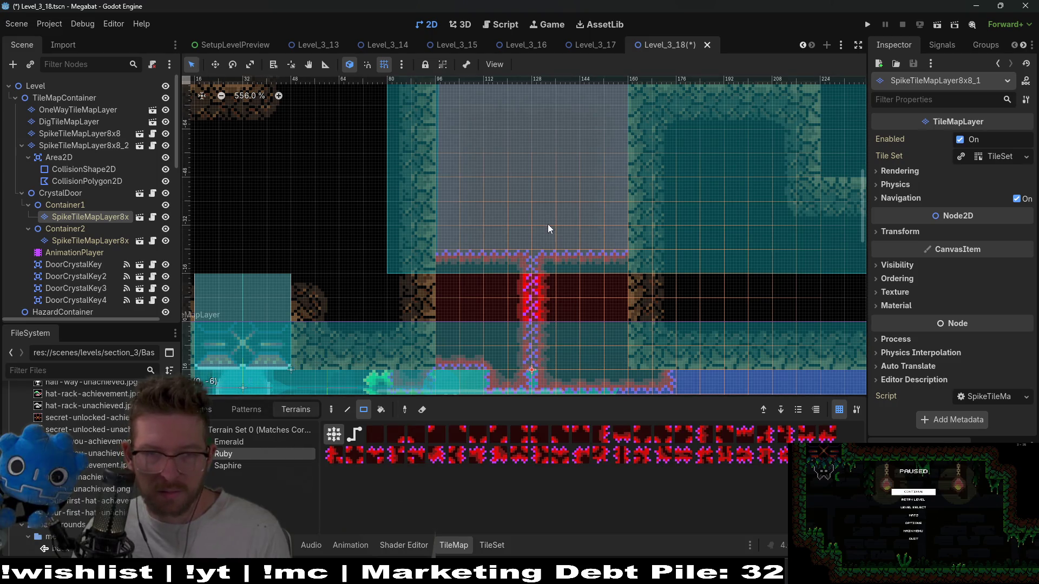
{"action": "left_click_drag", "start_coordinate": [546, 216], "coordinate": [643, 271]}
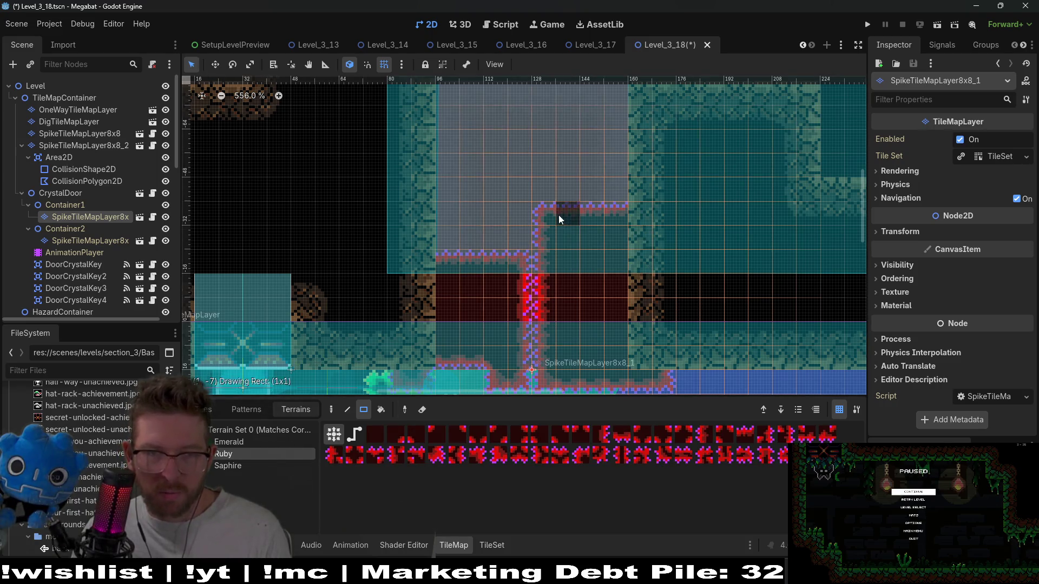
{"action": "left_click", "coordinate": [576, 216]}
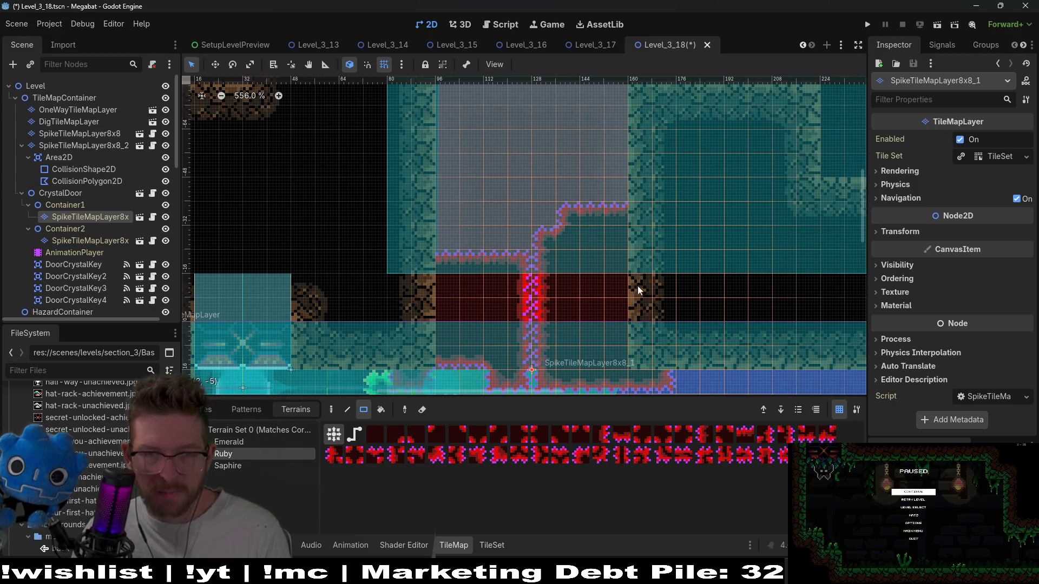
Paint Ruby spikes on Container2's spike layer so their top is level.
{"action": "left_click", "coordinate": [95, 240]}
{"action": "left_click", "coordinate": [234, 453]}
{"action": "left_click_drag", "start_coordinate": [436, 210], "coordinate": [515, 258]}
{"action": "scroll", "coordinate": [548, 255], "scroll_direction": "down", "scroll_amount": 3}
{"action": "scroll", "coordinate": [548, 255], "scroll_direction": "down", "scroll_amount": 2}
Save the scene and bring the lower rooms into view.
{"action": "key", "text": "ctrl+s"}
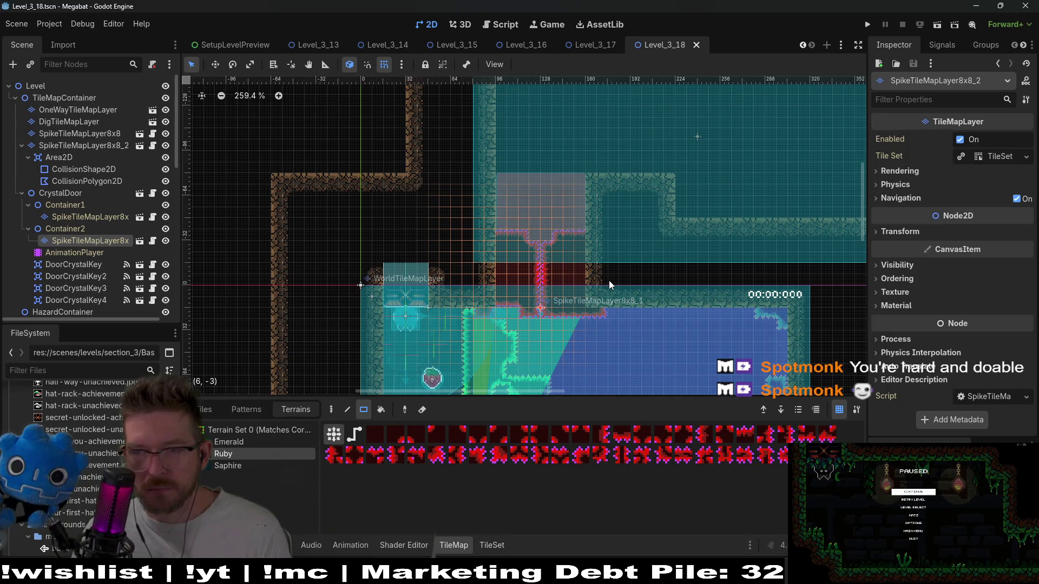
{"action": "scroll", "coordinate": [632, 227], "scroll_direction": "down", "scroll_amount": 2}
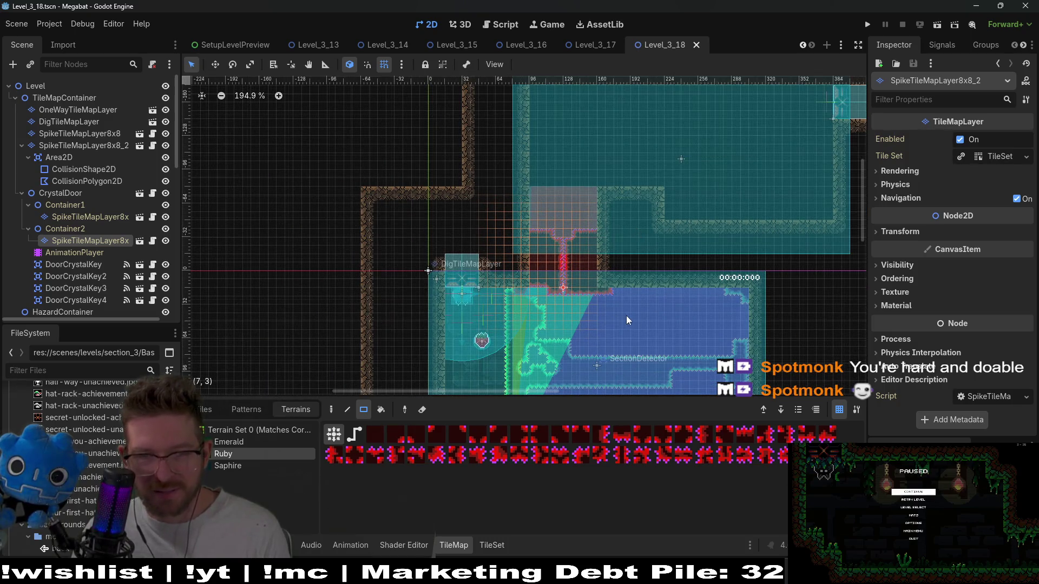
{"action": "scroll", "coordinate": [636, 306], "scroll_direction": "down", "scroll_amount": 2}
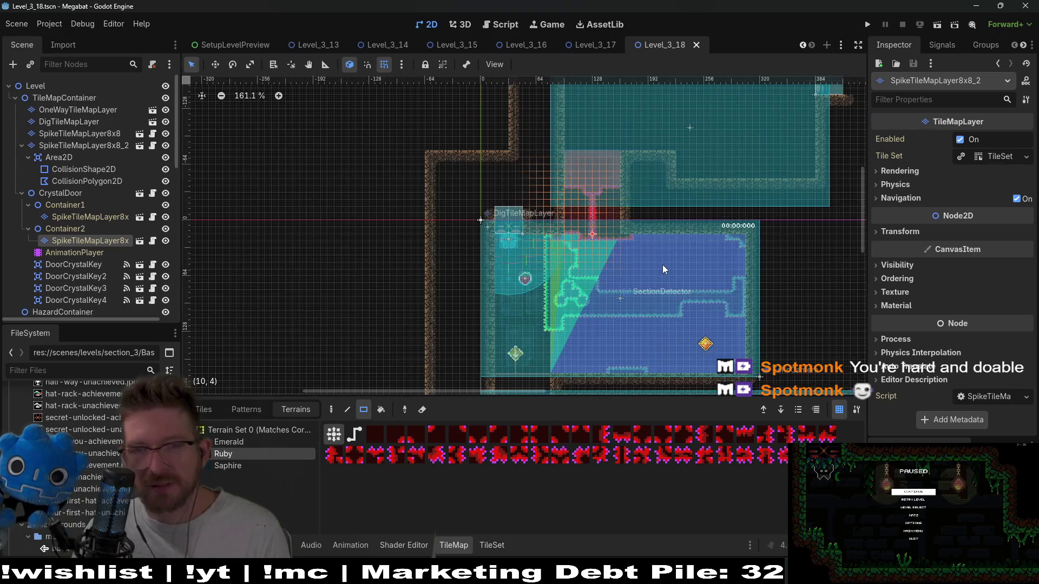
{"action": "scroll", "coordinate": [662, 265], "scroll_direction": "down", "scroll_amount": 2}
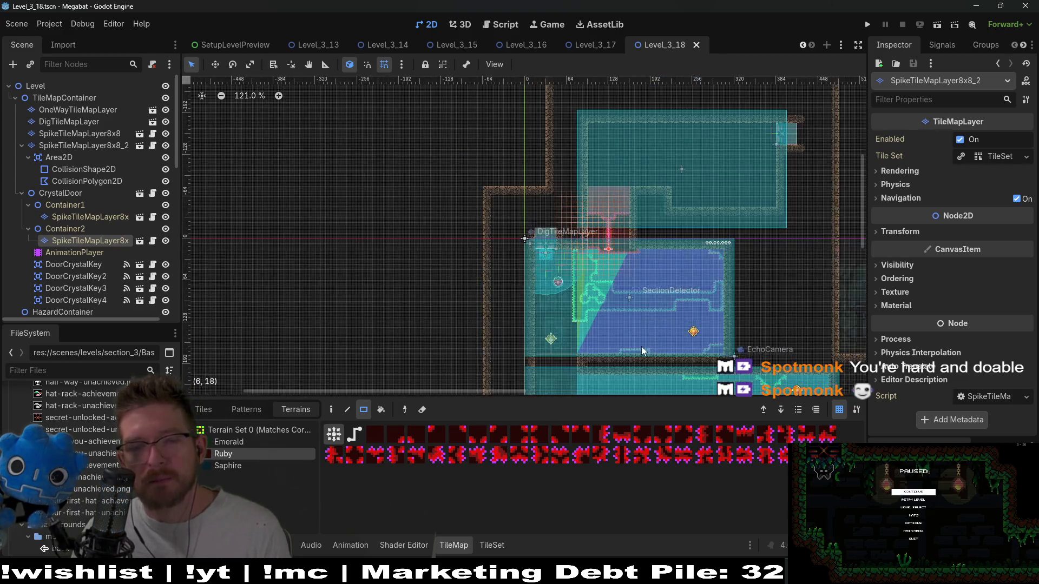
{"action": "left_click_drag", "start_coordinate": [641, 346], "coordinate": [688, 254]}
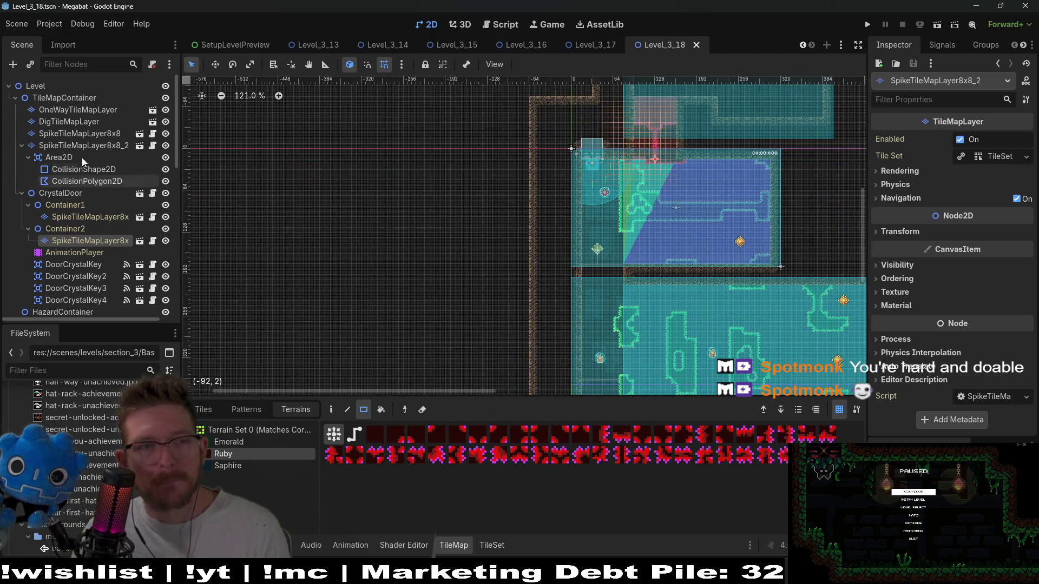
Fill the gap in the lower room's spike outline with Emerald terrain on SpikeTileMapLayer8x8, saving.
{"action": "left_click", "coordinate": [65, 121]}
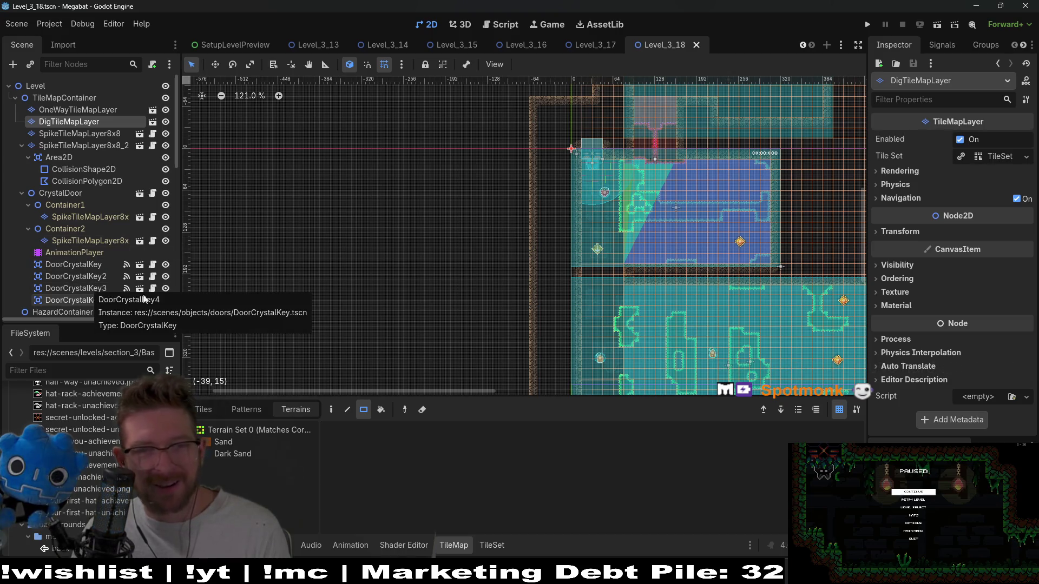
{"action": "left_click", "coordinate": [90, 134]}
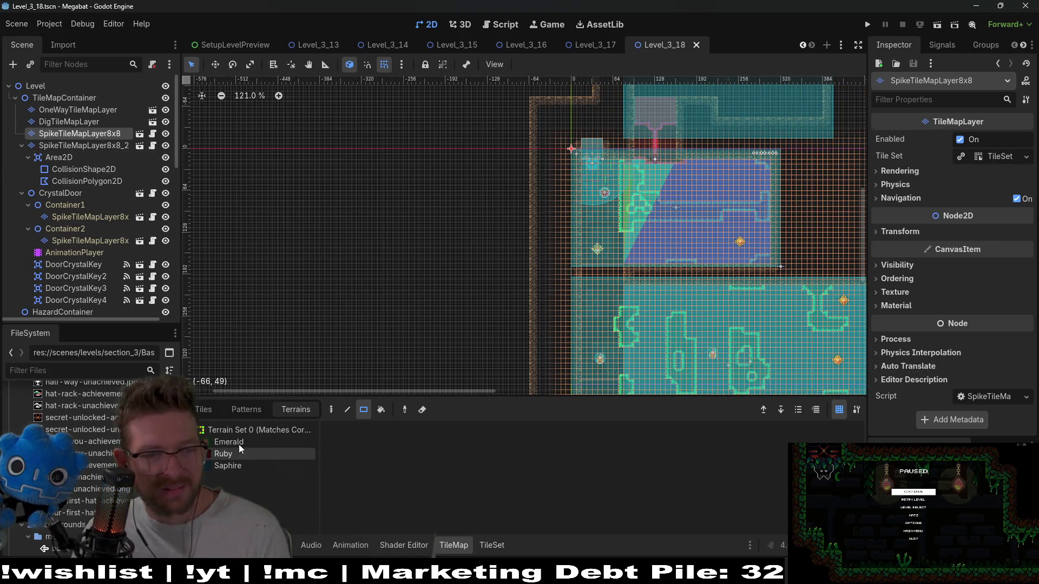
{"action": "left_click", "coordinate": [238, 442]}
{"action": "scroll", "coordinate": [630, 184], "scroll_direction": "up", "scroll_amount": 4}
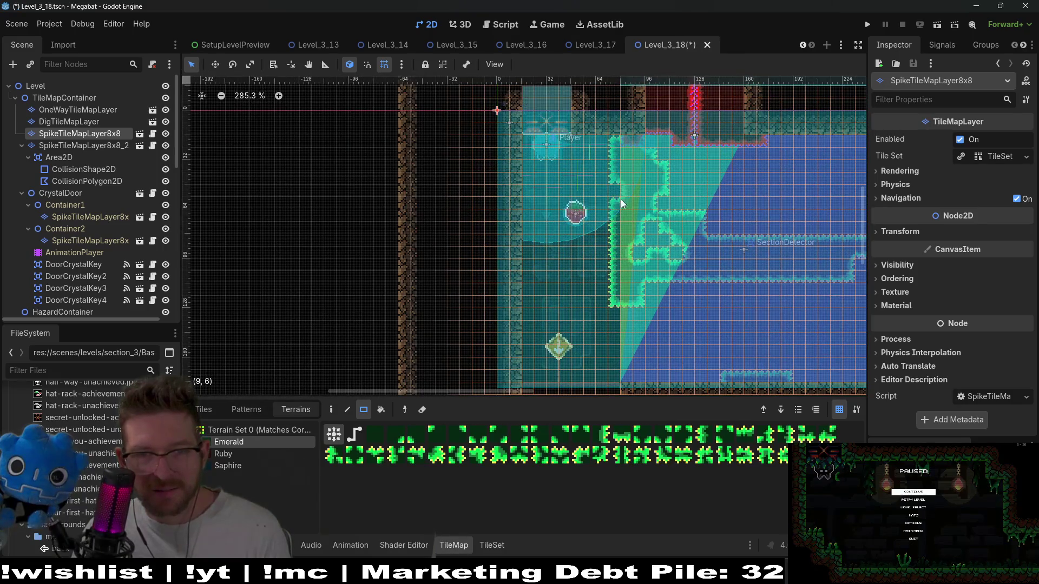
{"action": "scroll", "coordinate": [612, 255], "scroll_direction": "down", "scroll_amount": 5}
{"action": "key", "text": "ctrl+s"}
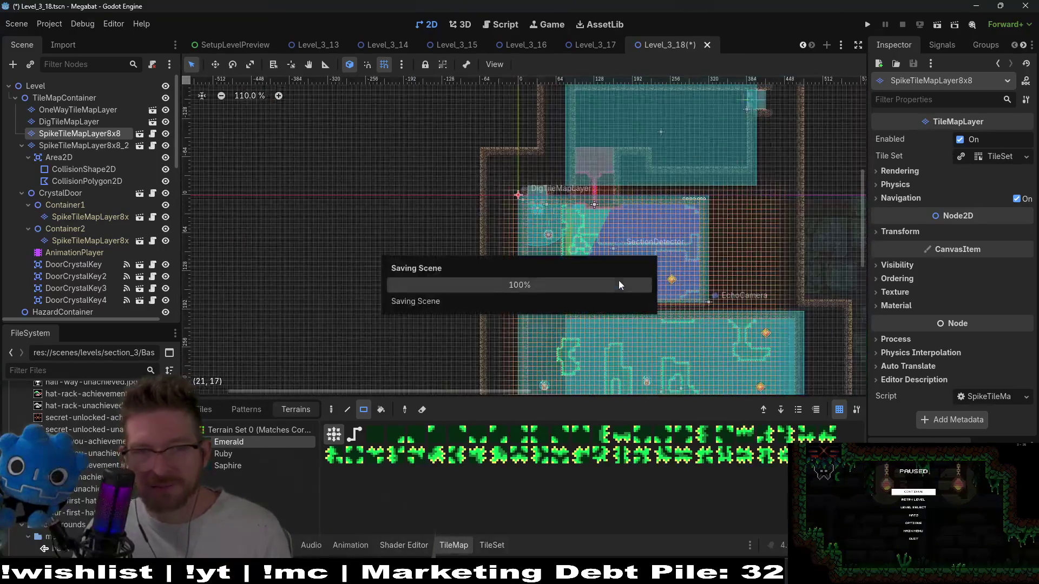
{"action": "scroll", "coordinate": [579, 273], "scroll_direction": "up", "scroll_amount": 3}
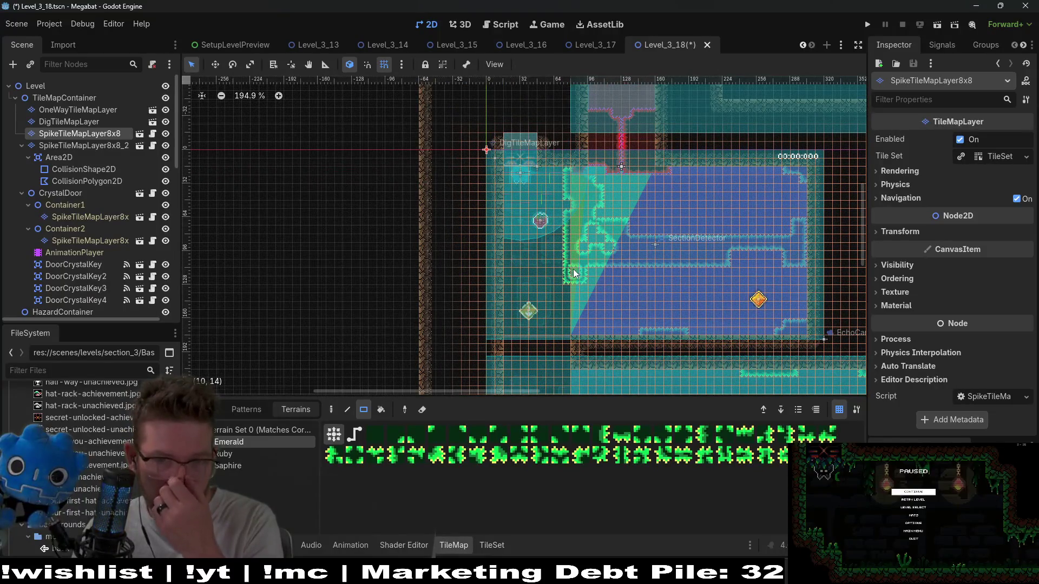
{"action": "left_click", "coordinate": [573, 274]}
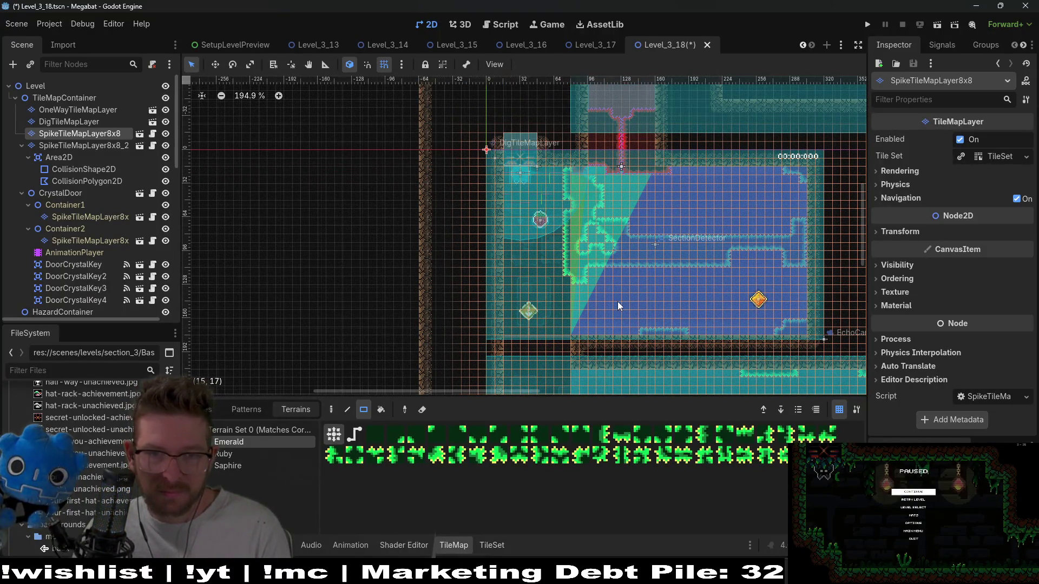
{"action": "scroll", "coordinate": [617, 306], "scroll_direction": "down", "scroll_amount": 3}
{"action": "key", "text": "ctrl+s"}
Bring the upper room back into view and select WorldTileMapLayer.
{"action": "scroll", "coordinate": [631, 260], "scroll_direction": "down", "scroll_amount": 3}
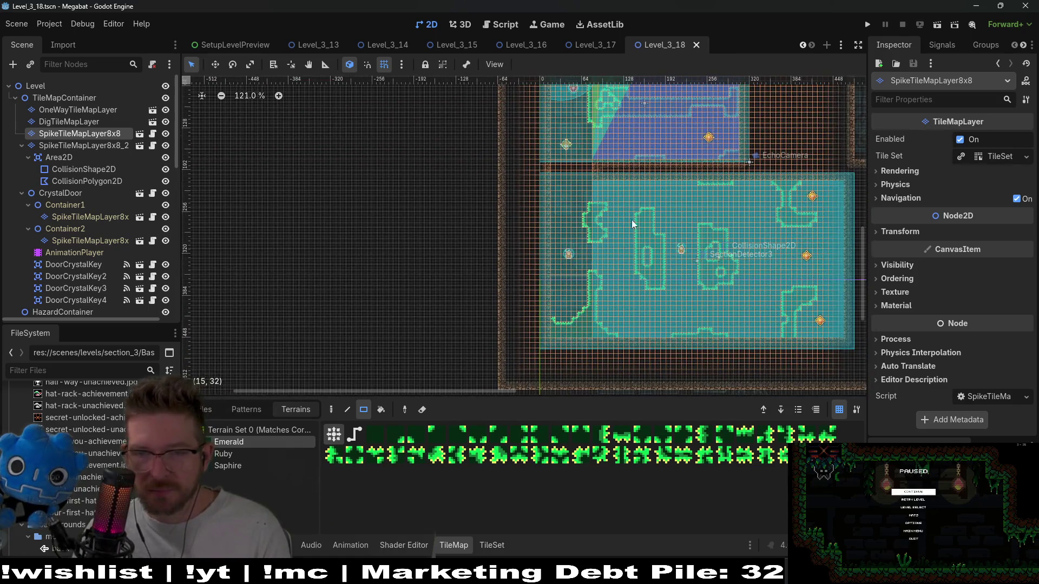
{"action": "left_click_drag", "start_coordinate": [684, 277], "coordinate": [649, 352]}
{"action": "scroll", "coordinate": [617, 249], "scroll_direction": "up", "scroll_amount": 3}
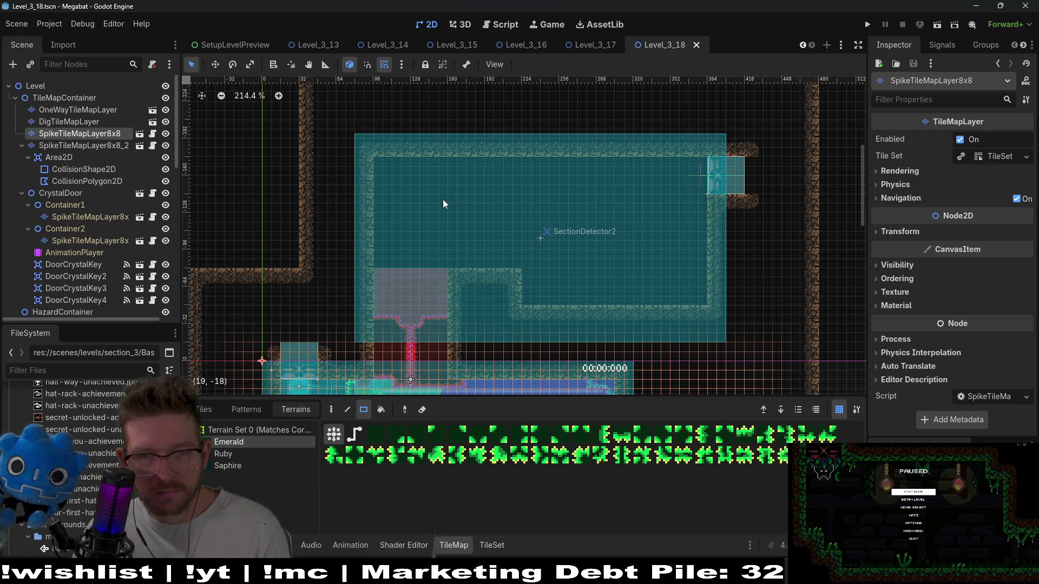
{"action": "scroll", "coordinate": [443, 200], "scroll_direction": "down", "scroll_amount": 2}
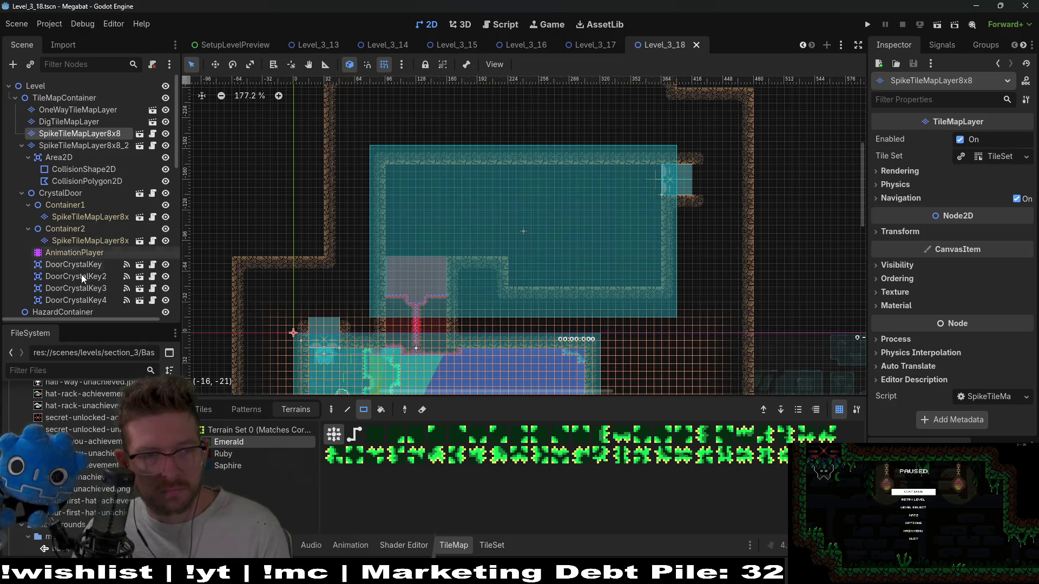
{"action": "scroll", "coordinate": [81, 287], "scroll_direction": "down", "scroll_amount": 5}
{"action": "left_click", "coordinate": [74, 245]}
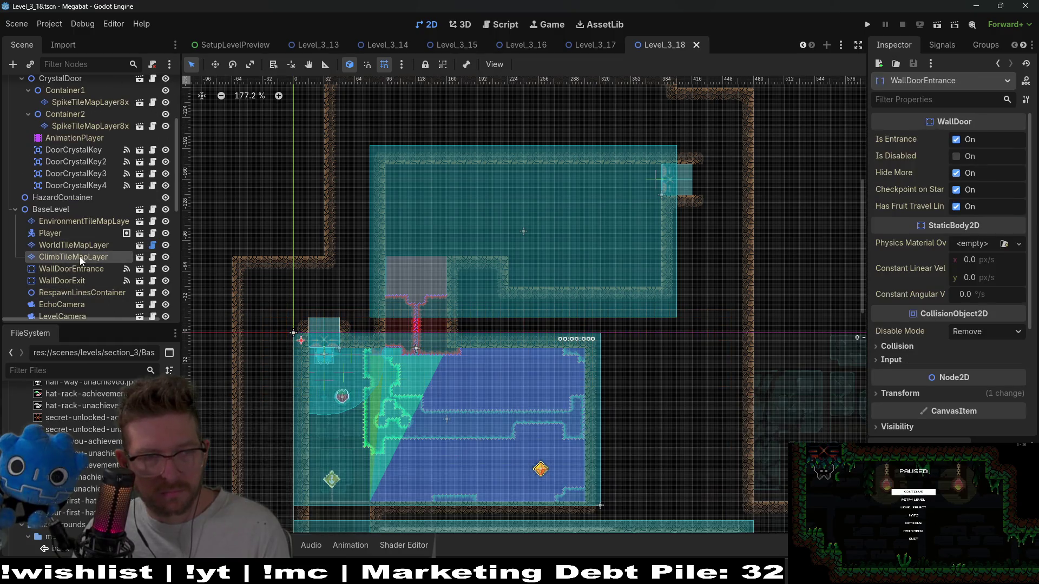
Paint a stepped DESERT wall dip along the upper room's ceiling and save Level_3_18.
{"action": "left_click", "coordinate": [228, 453]}
{"action": "left_click", "coordinate": [229, 466]}
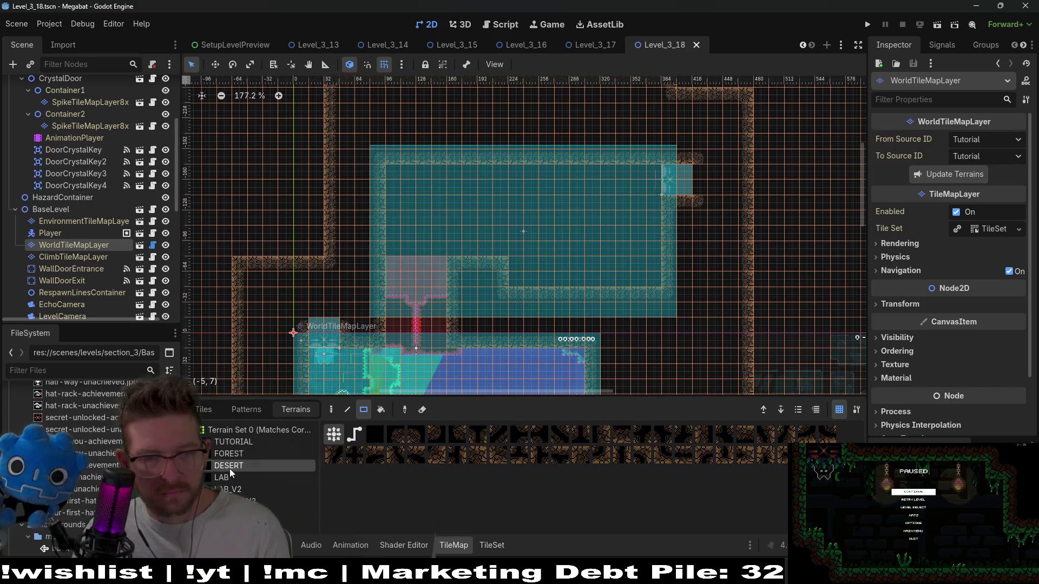
{"action": "left_click_drag", "start_coordinate": [510, 174], "coordinate": [595, 199]}
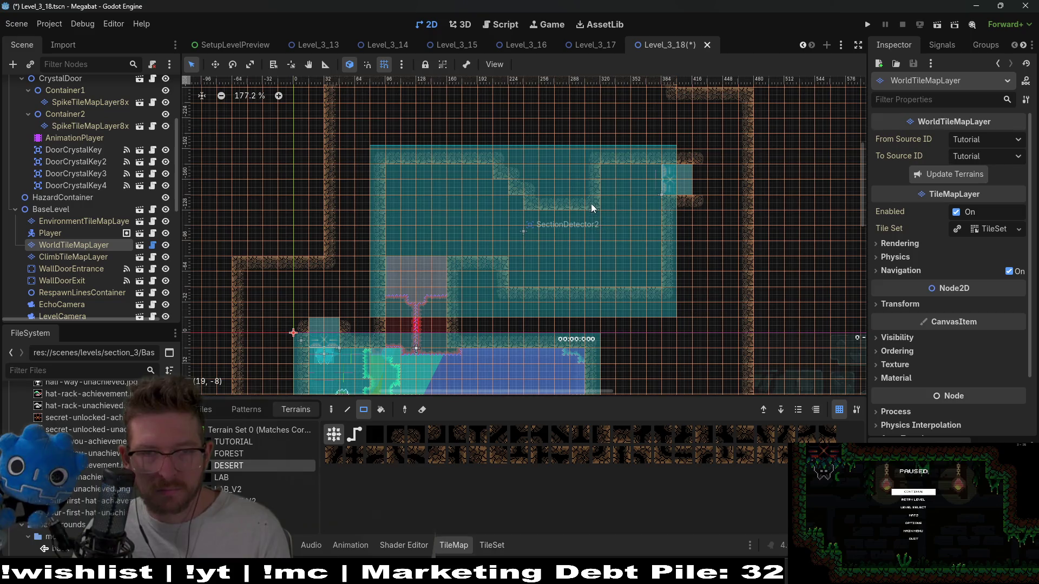
{"action": "scroll", "coordinate": [585, 192], "scroll_direction": "up", "scroll_amount": 4}
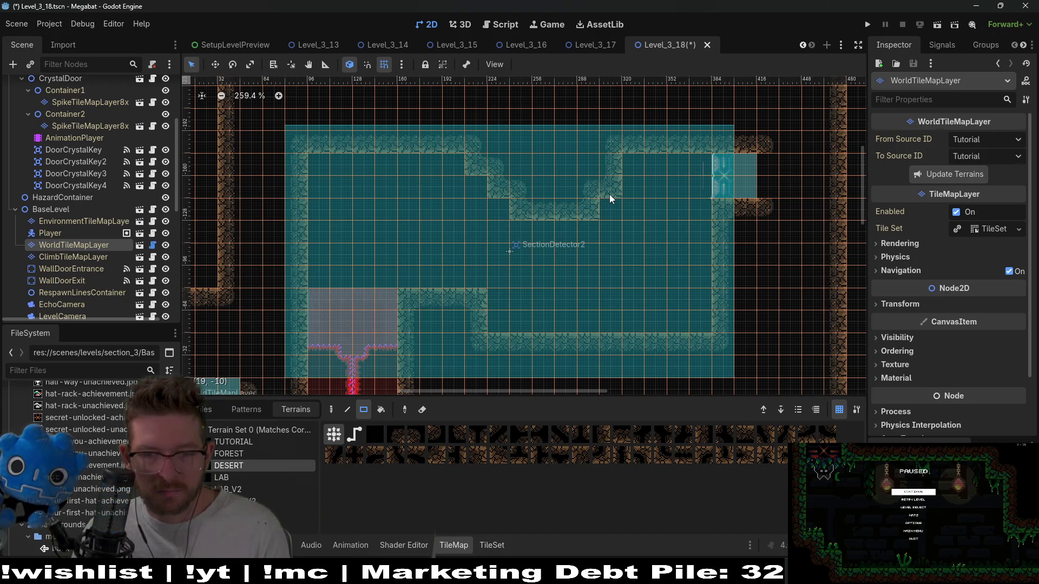
{"action": "scroll", "coordinate": [611, 195], "scroll_direction": "down", "scroll_amount": 3}
{"action": "key", "text": "ctrl+s"}
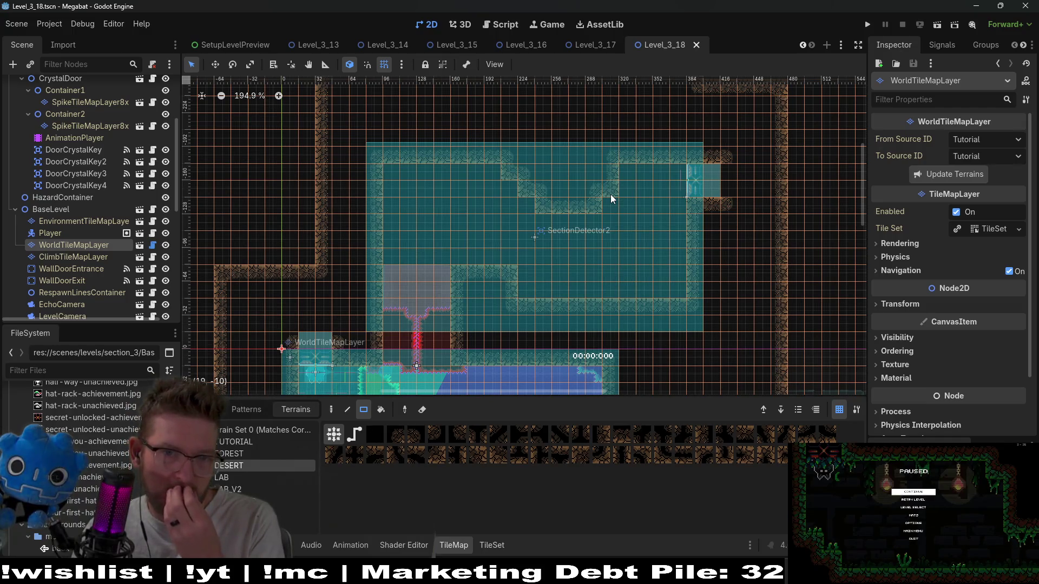
{"action": "left_click_drag", "start_coordinate": [541, 267], "coordinate": [581, 217]}
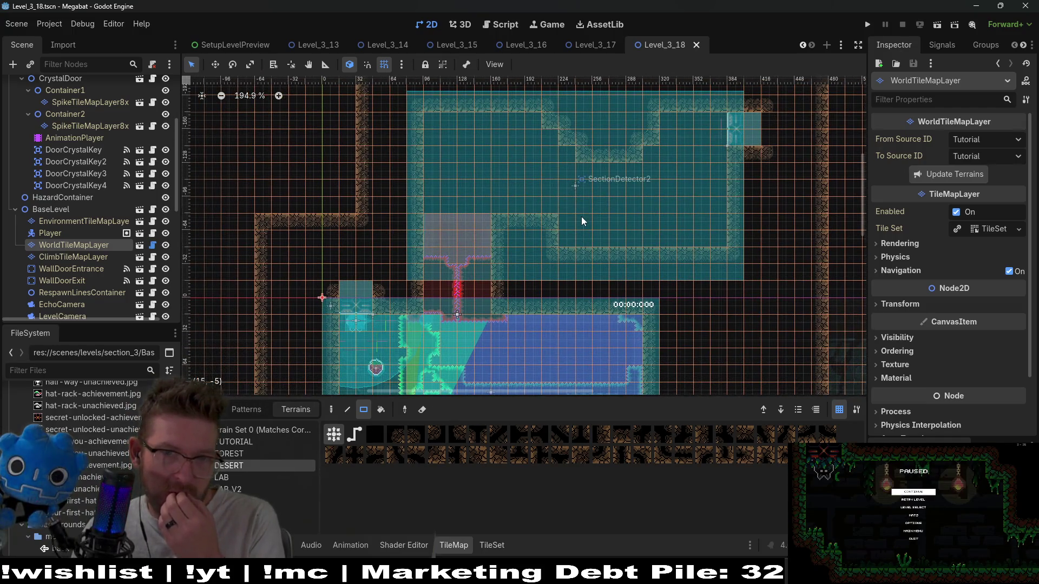
In GlobalConstants.gd, duplicate the LEVEL_3_17 LEVELS entry as LEVEL_3_18 and save.
{"action": "key", "text": "alt+shift+o"}
{"action": "type", "text": "g"}
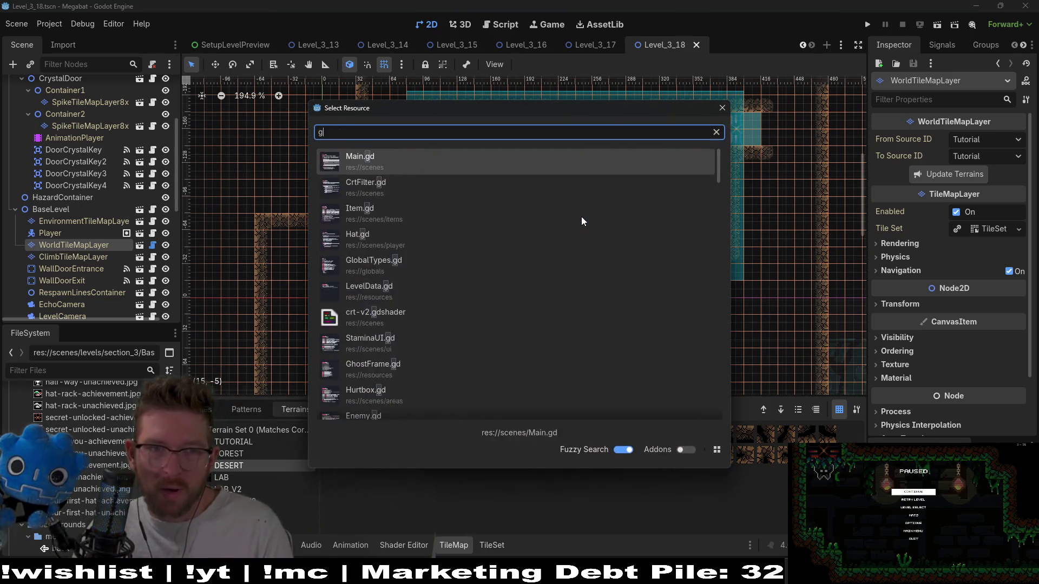
{"action": "type", "text": "lobalconstants"}
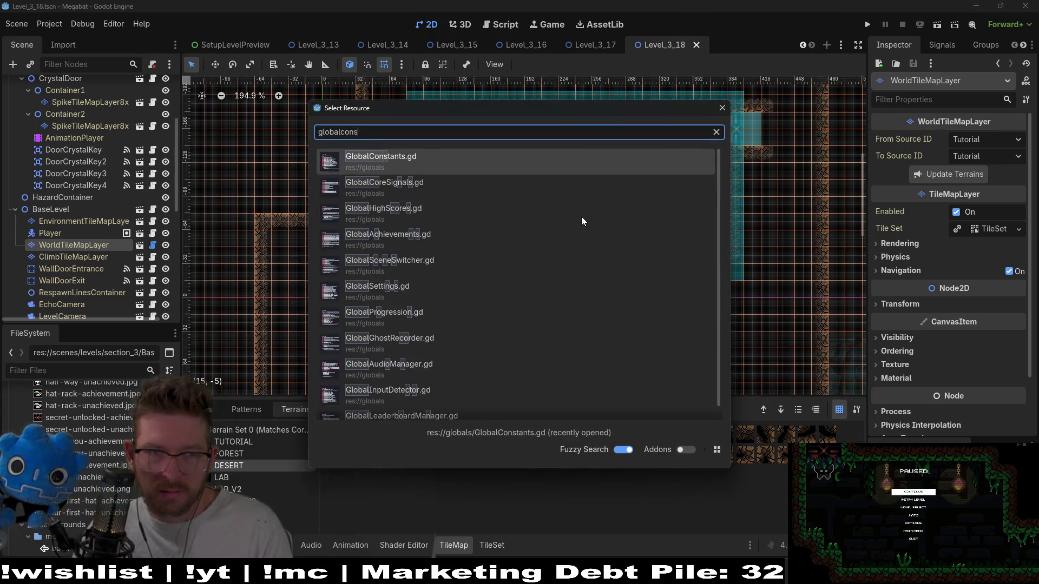
{"action": "key", "text": "Return"}
{"action": "scroll", "coordinate": [562, 173], "scroll_direction": "up", "scroll_amount": 4}
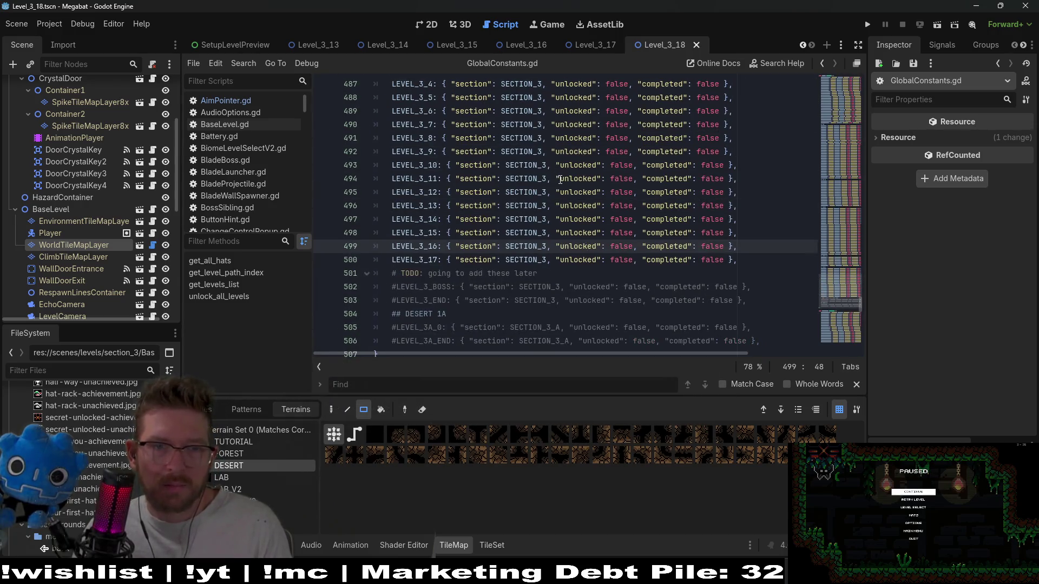
{"action": "left_click_drag", "start_coordinate": [761, 258], "coordinate": [755, 252]}
{"action": "key", "text": "ctrl+c"}
{"action": "left_click", "coordinate": [746, 260]}
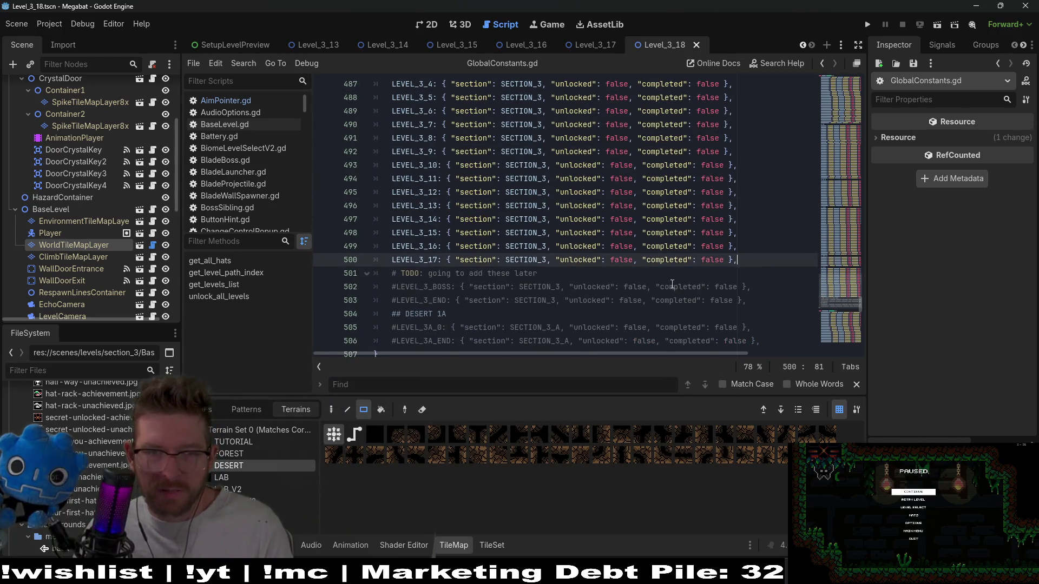
{"action": "key", "text": "ctrl+v"}
{"action": "key", "text": "BackSpace"}
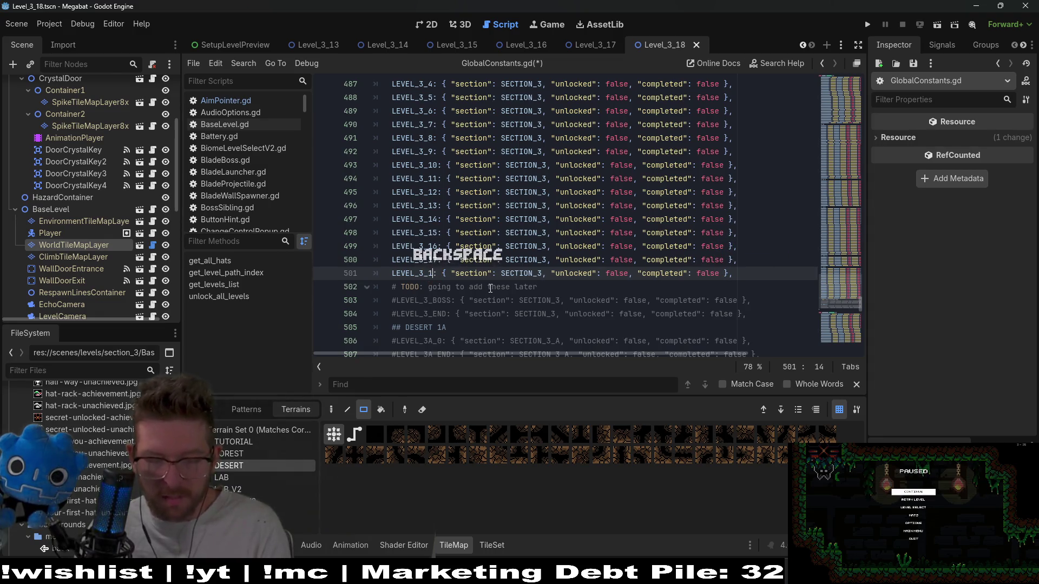
{"action": "type", "text": "8"}
{"action": "key", "text": "ctrl+s"}
{"action": "mouse_move", "coordinate": [839, 299]}
{"action": "left_mouse_down"}
{"action": "mouse_move", "coordinate": [839, 87]}
{"action": "mouse_move", "coordinate": [839, 116]}
{"action": "left_mouse_up"}
Duplicate the LEVEL_3_17 path constant and rename the copy LEVEL_3_18.
{"action": "scroll", "coordinate": [549, 210], "scroll_direction": "up", "scroll_amount": 1}
{"action": "scroll", "coordinate": [549, 210], "scroll_direction": "down", "scroll_amount": 15}
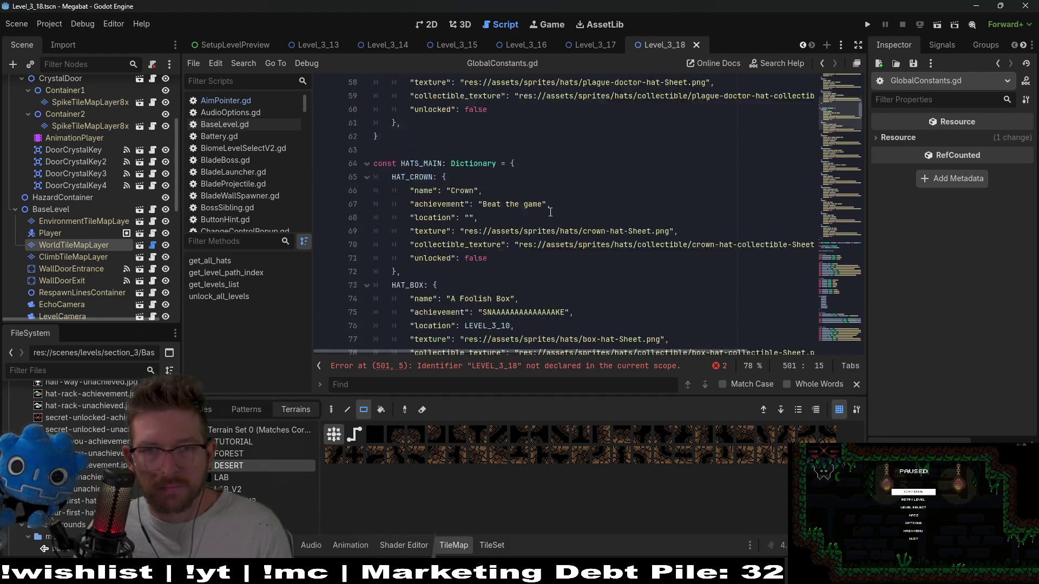
{"action": "scroll", "coordinate": [550, 212], "scroll_direction": "down", "scroll_amount": 6}
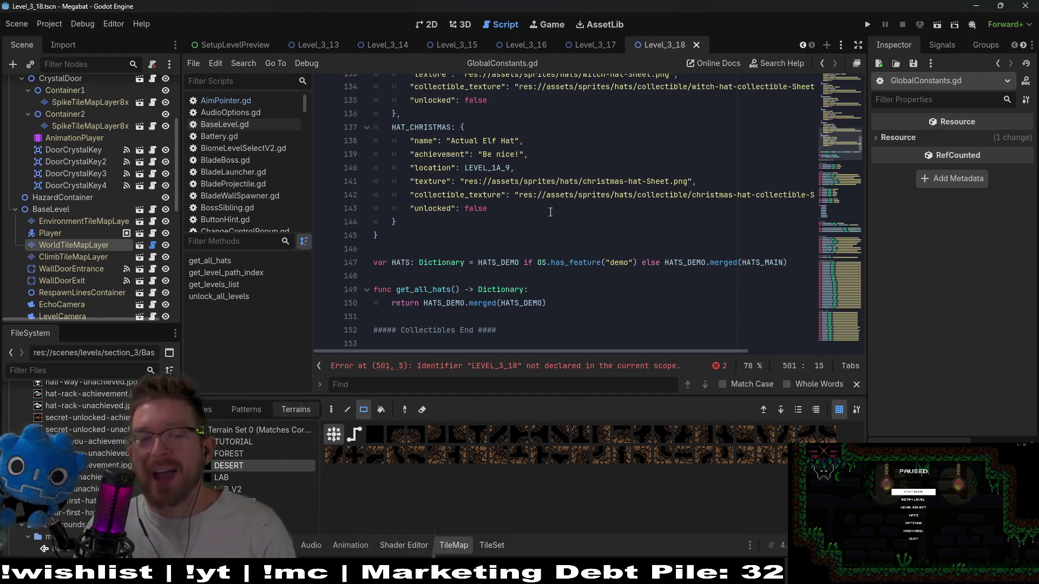
{"action": "scroll", "coordinate": [550, 212], "scroll_direction": "down", "scroll_amount": 9}
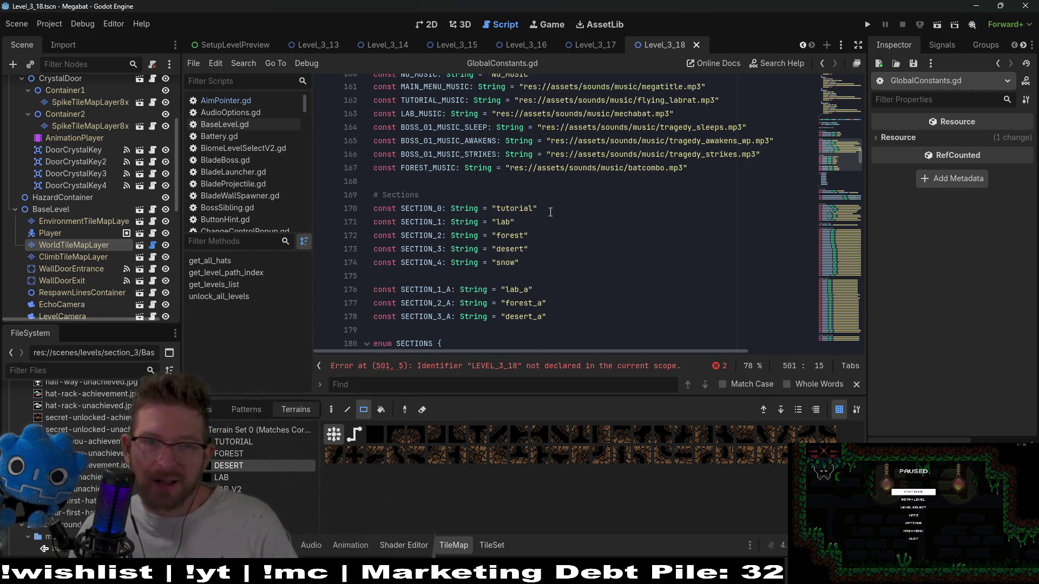
{"action": "scroll", "coordinate": [542, 218], "scroll_direction": "down", "scroll_amount": 20}
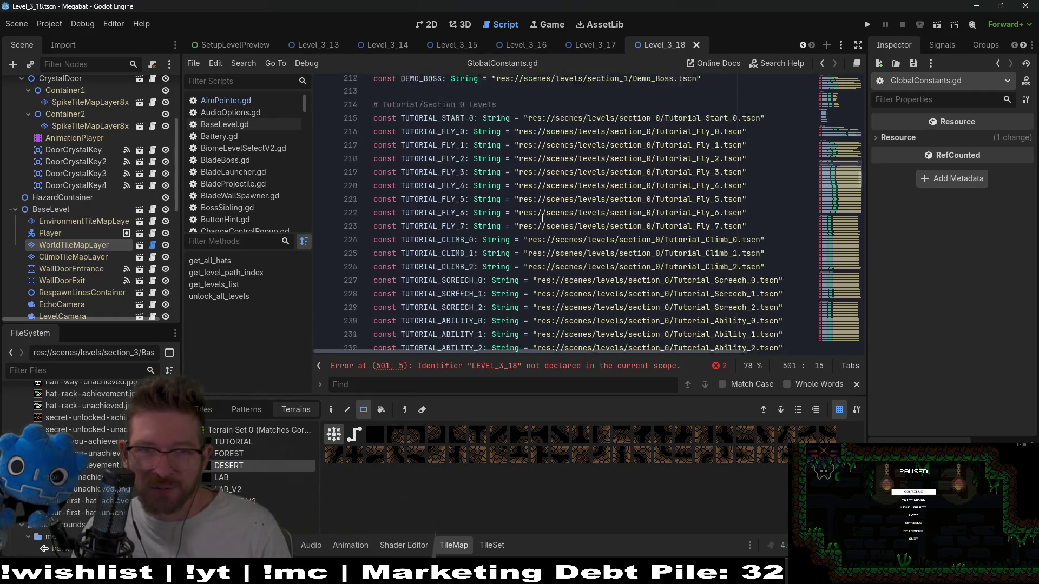
{"action": "scroll", "coordinate": [542, 218], "scroll_direction": "down", "scroll_amount": 14}
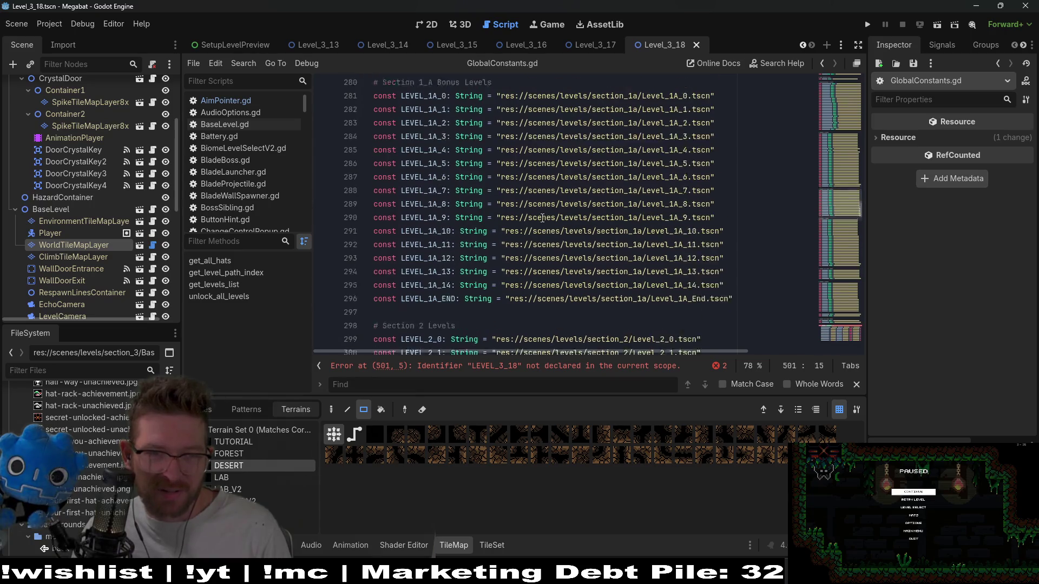
{"action": "scroll", "coordinate": [542, 218], "scroll_direction": "down", "scroll_amount": 5}
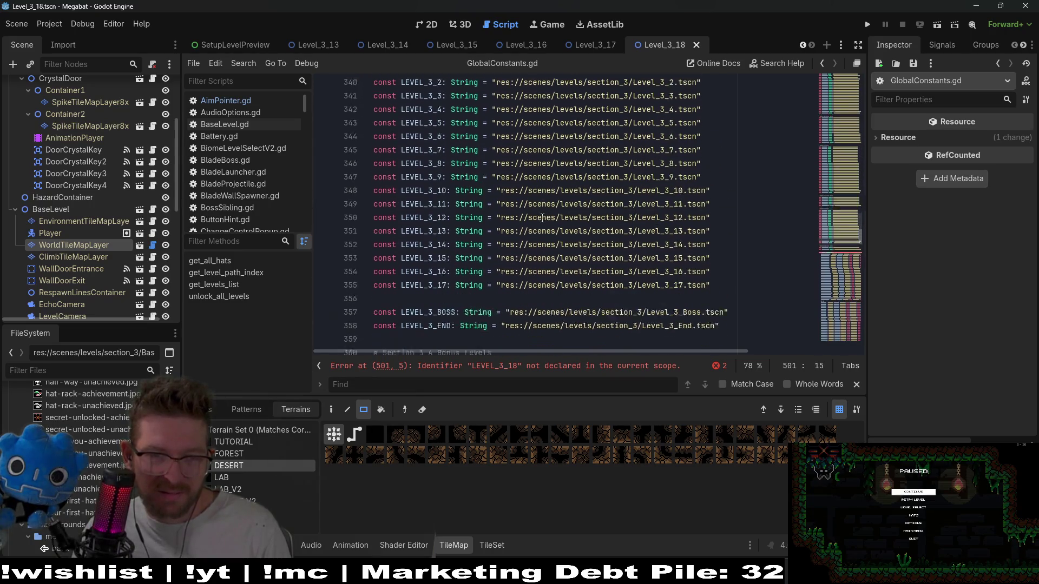
{"action": "left_click_drag", "start_coordinate": [712, 197], "coordinate": [720, 185]}
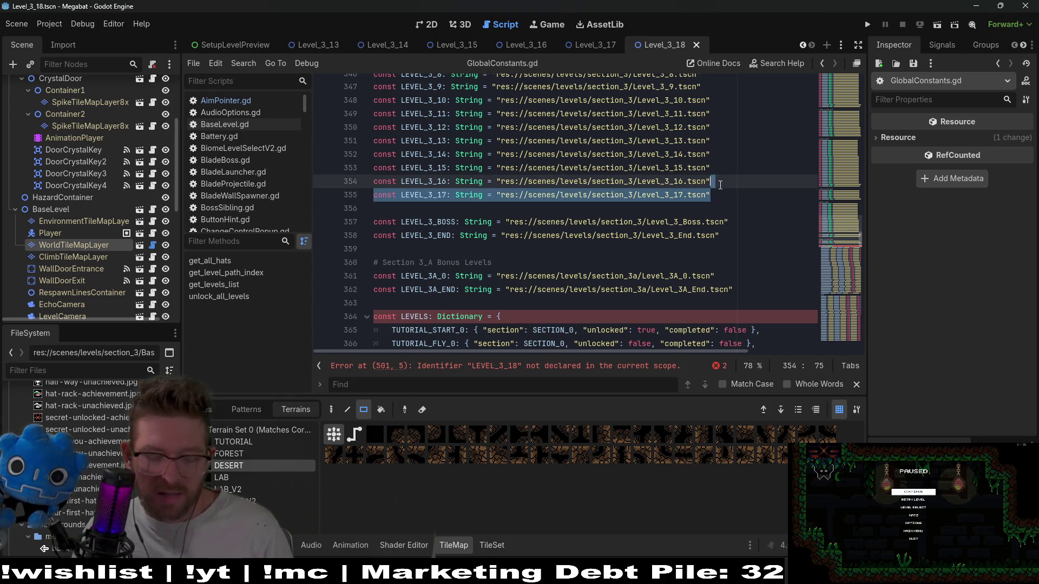
{"action": "key", "text": "ctrl+c"}
{"action": "key", "text": "Right"}
{"action": "key", "text": "ctrl+v"}
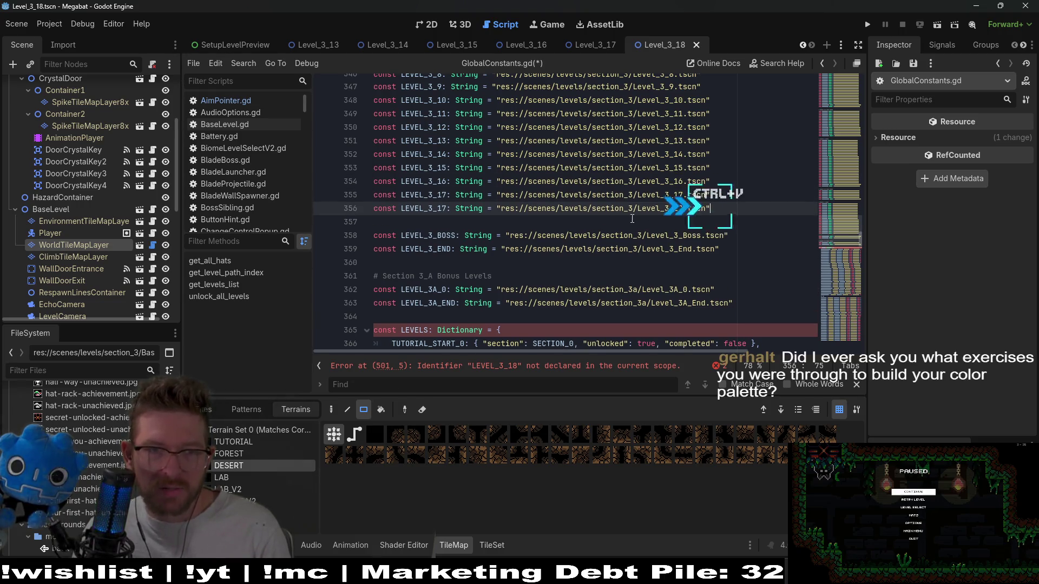
{"action": "key", "text": "BackSpace"}
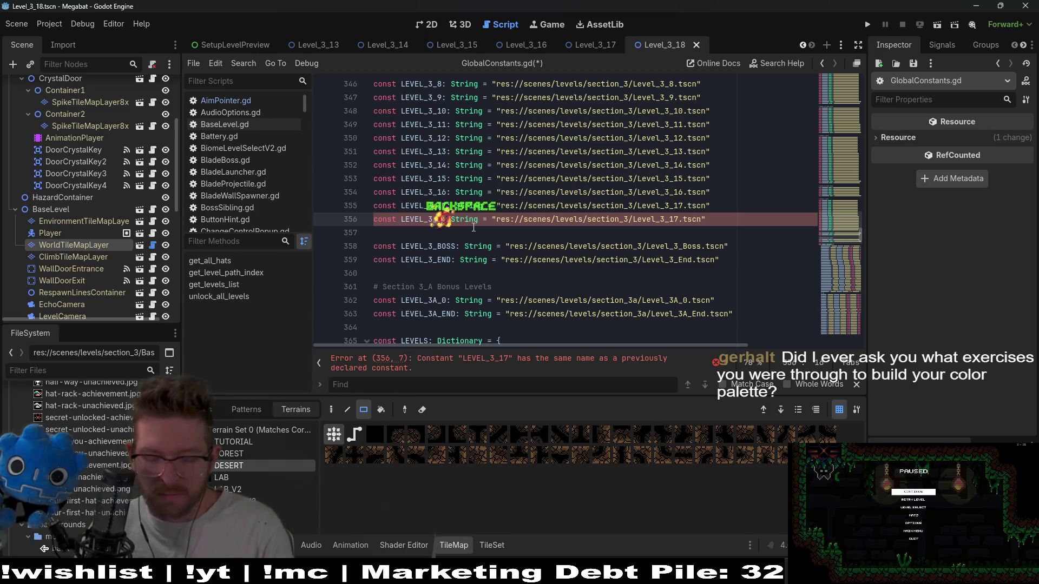
{"action": "type", "text": "8"}
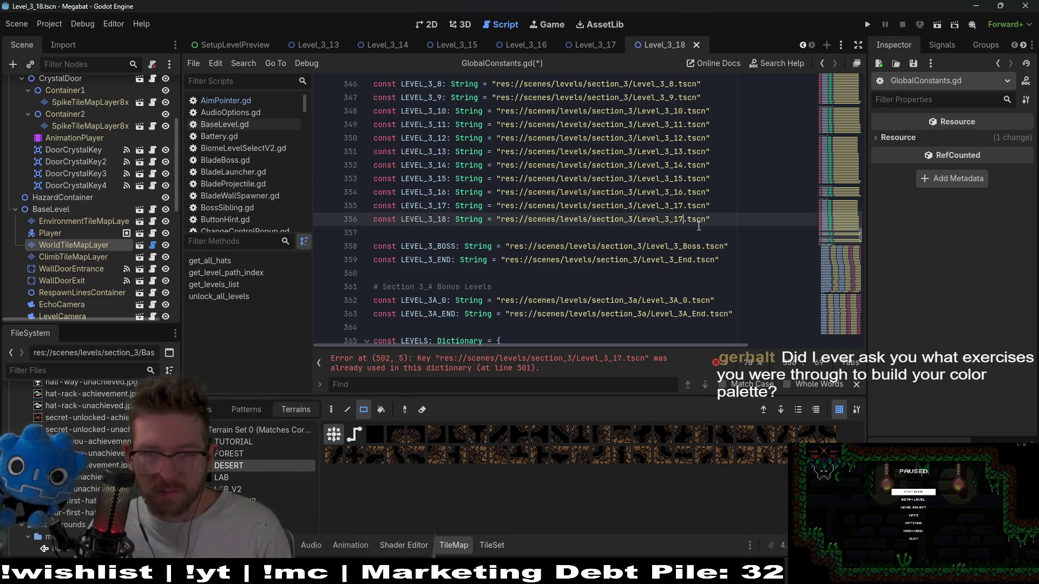
Point the new constant to Level_3_18.tscn, save, and bring up DesertBiomeLevelSelectV2.
{"action": "left_click", "coordinate": [692, 219]}
{"action": "key", "text": "BackSpace"}
{"action": "type", "text": "8"}
{"action": "key", "text": "ctrl+s"}
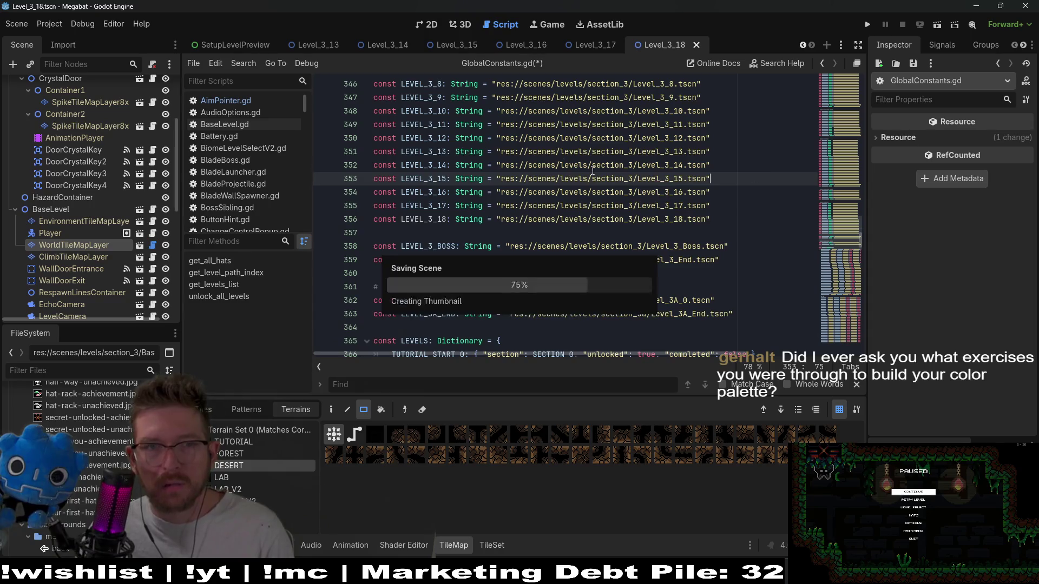
{"action": "scroll", "coordinate": [235, 44], "scroll_direction": "up", "scroll_amount": 3}
{"action": "left_click", "coordinate": [378, 46]}
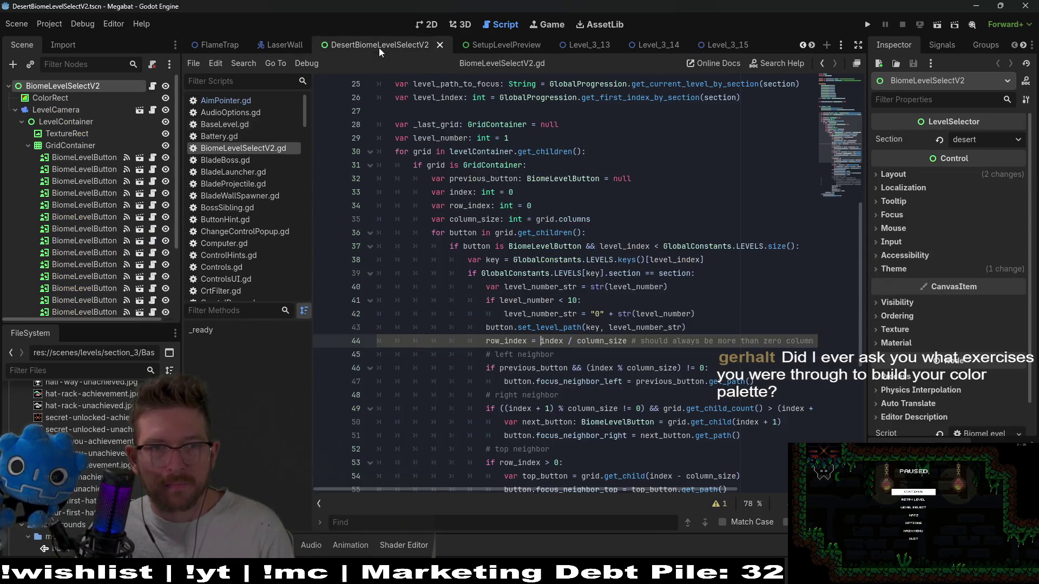
Check BiomeLevelButton19 on the 19-button desert grid in 2D, then open Level_3_14.
{"action": "scroll", "coordinate": [102, 258], "scroll_direction": "down", "scroll_amount": 3}
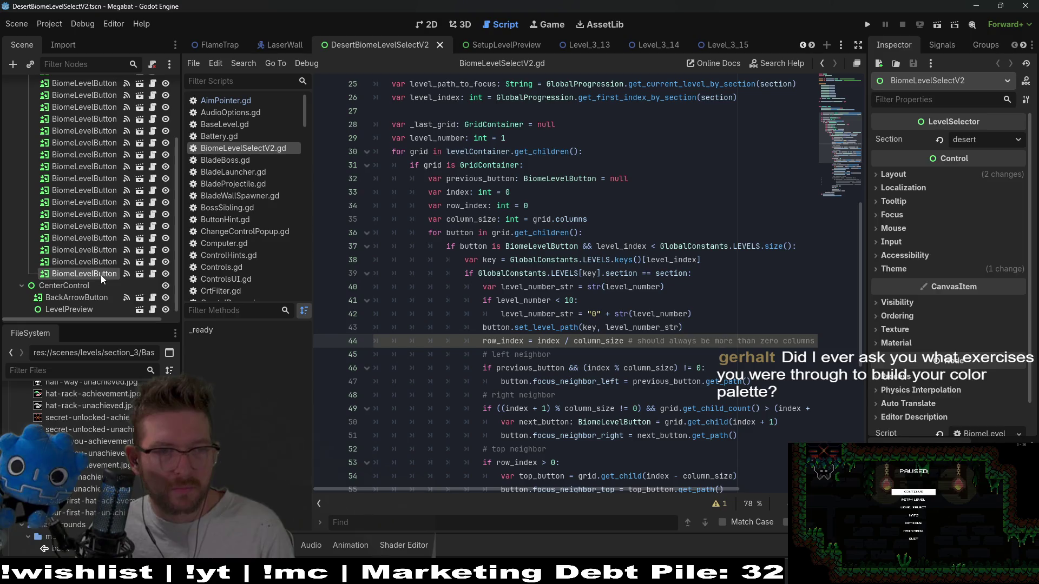
{"action": "left_click", "coordinate": [100, 275]}
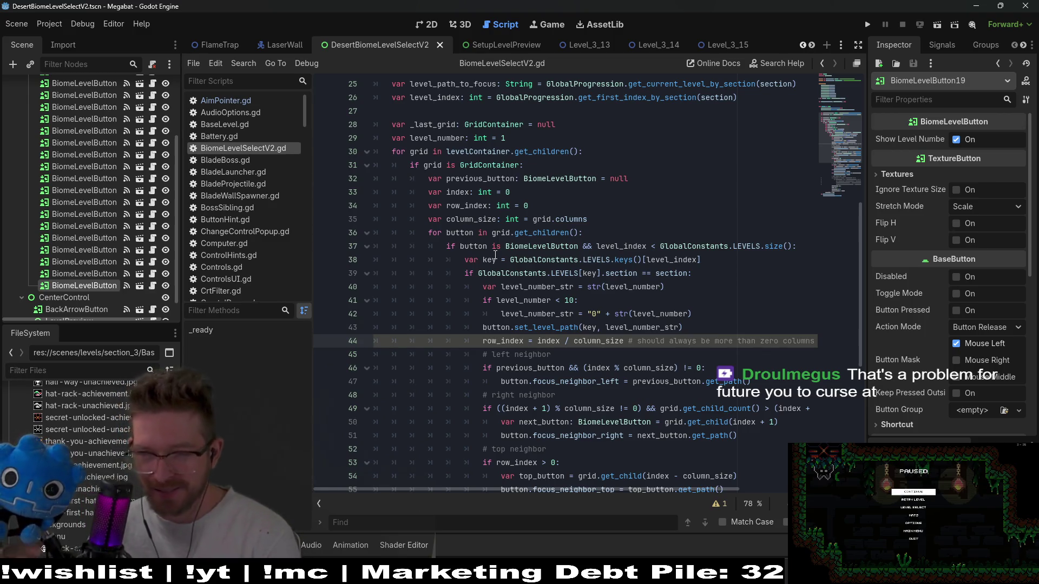
{"action": "key", "text": "ctrl+F1"}
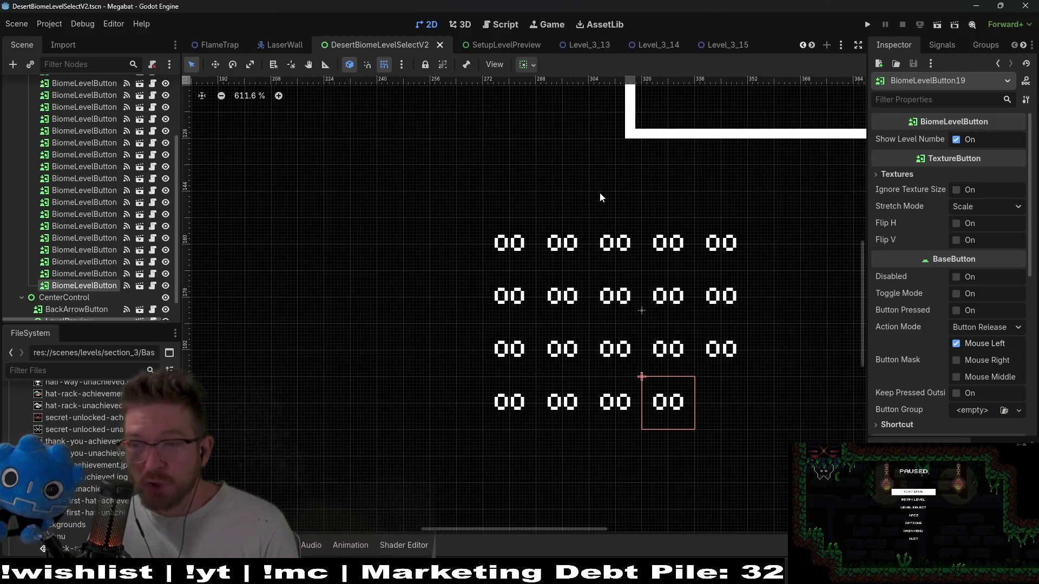
{"action": "scroll", "coordinate": [586, 199], "scroll_direction": "down", "scroll_amount": 5}
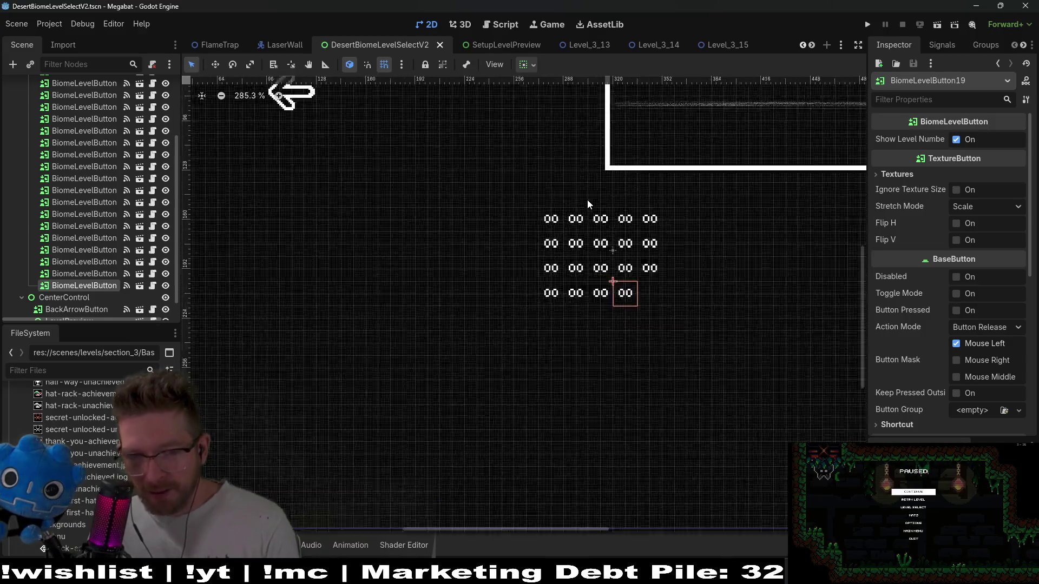
{"action": "left_click_drag", "start_coordinate": [717, 201], "coordinate": [691, 250]}
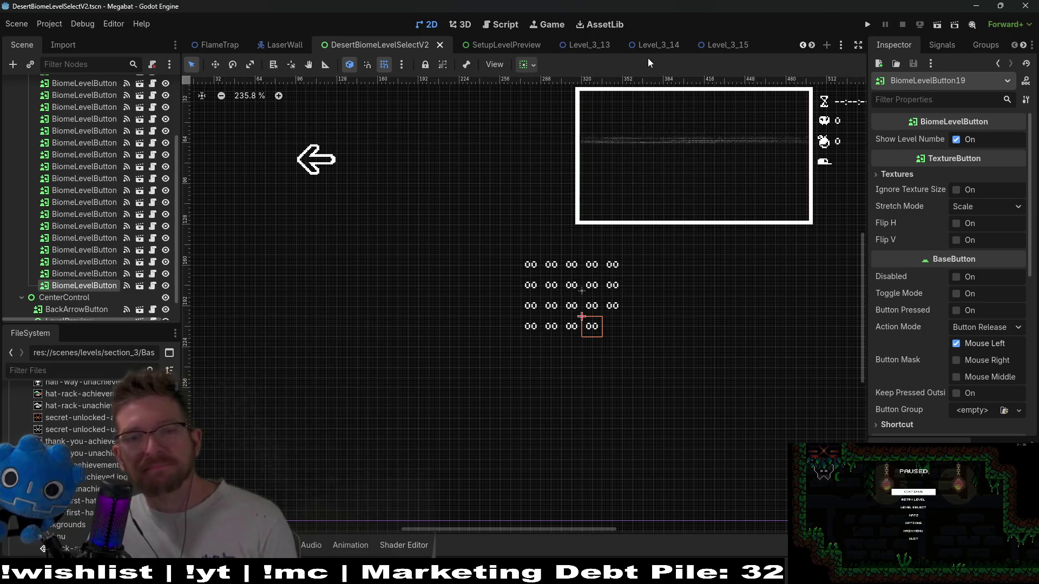
{"action": "left_click", "coordinate": [658, 45]}
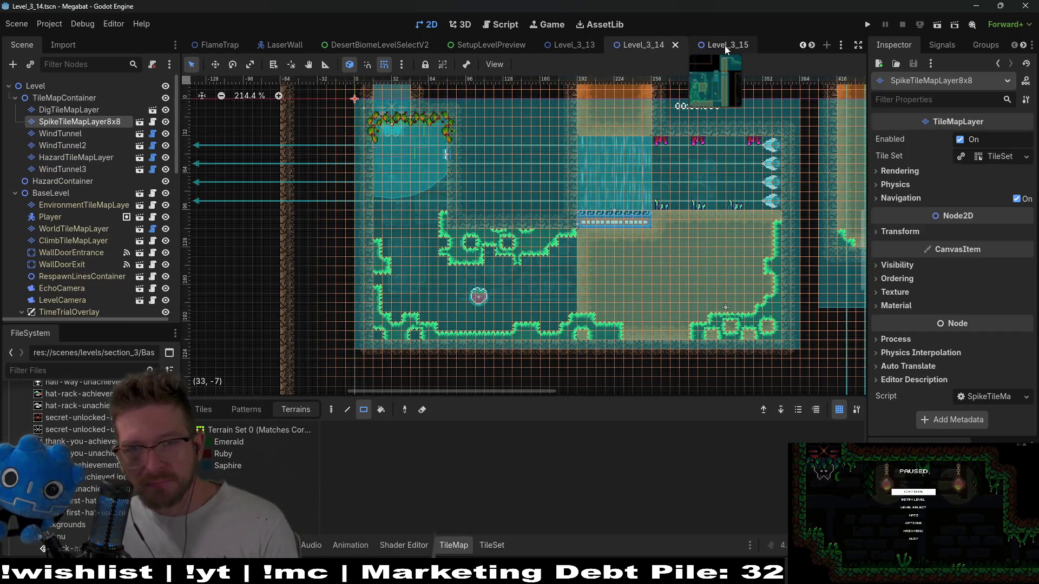
Switch back to the Level_3_18 tab and zoom out to see all its rooms.
{"action": "scroll", "coordinate": [657, 45], "scroll_direction": "down", "scroll_amount": 3}
{"action": "left_click", "coordinate": [657, 47]}
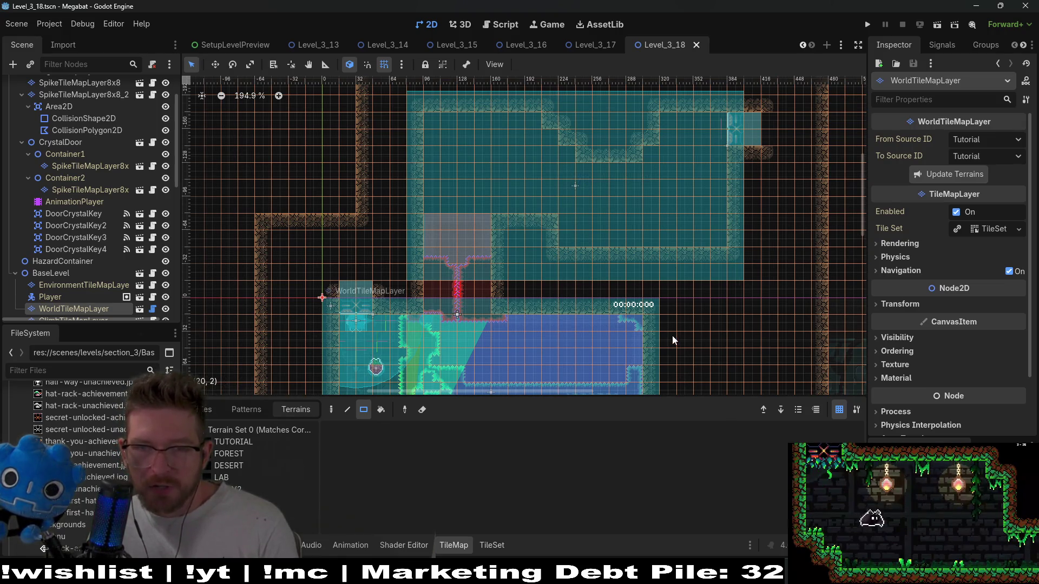
{"action": "scroll", "coordinate": [679, 329], "scroll_direction": "down", "scroll_amount": 3}
{"action": "scroll", "coordinate": [679, 329], "scroll_direction": "down", "scroll_amount": 2}
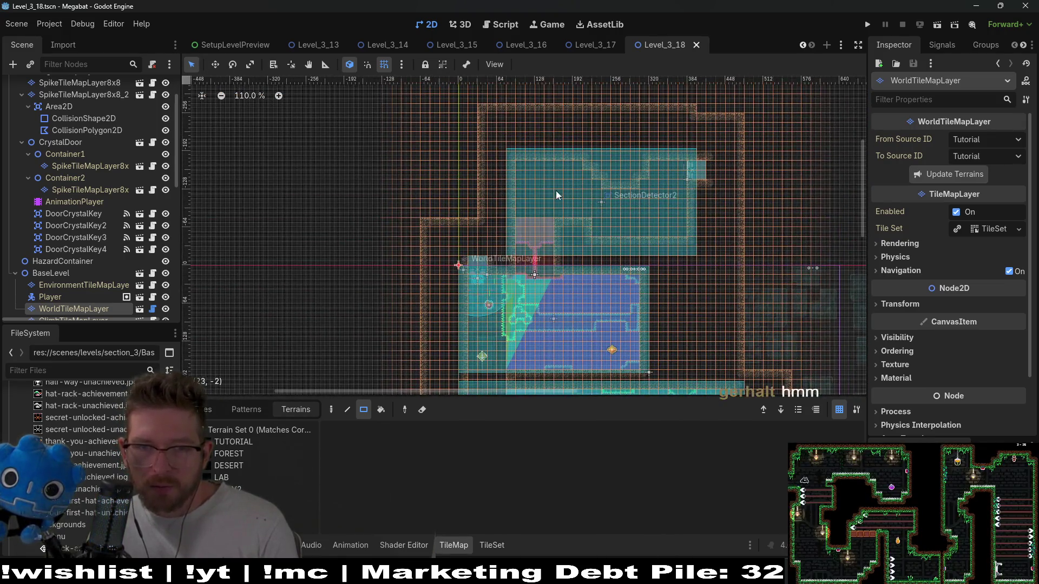
{"action": "scroll", "coordinate": [662, 313], "scroll_direction": "down", "scroll_amount": 2}
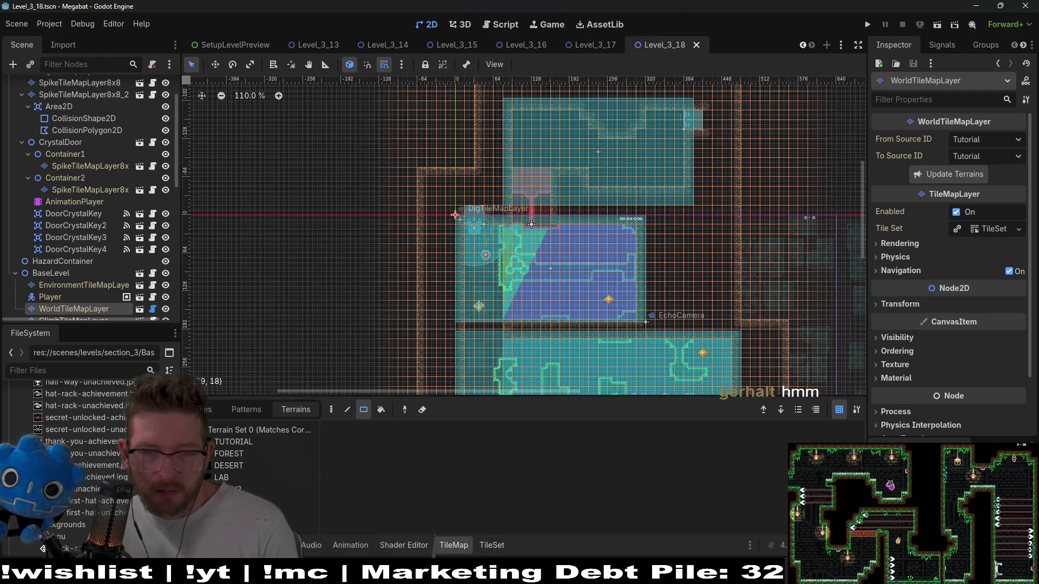